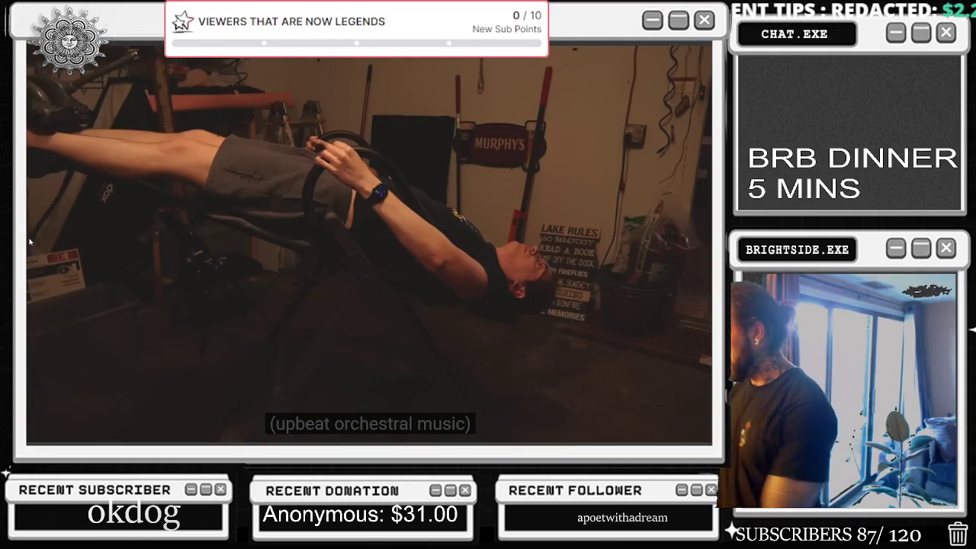
Step: Leave fullscreen, open 'I followed a bunch of tutorials on how to get taller', and skip to about 15:55
key("Escape")
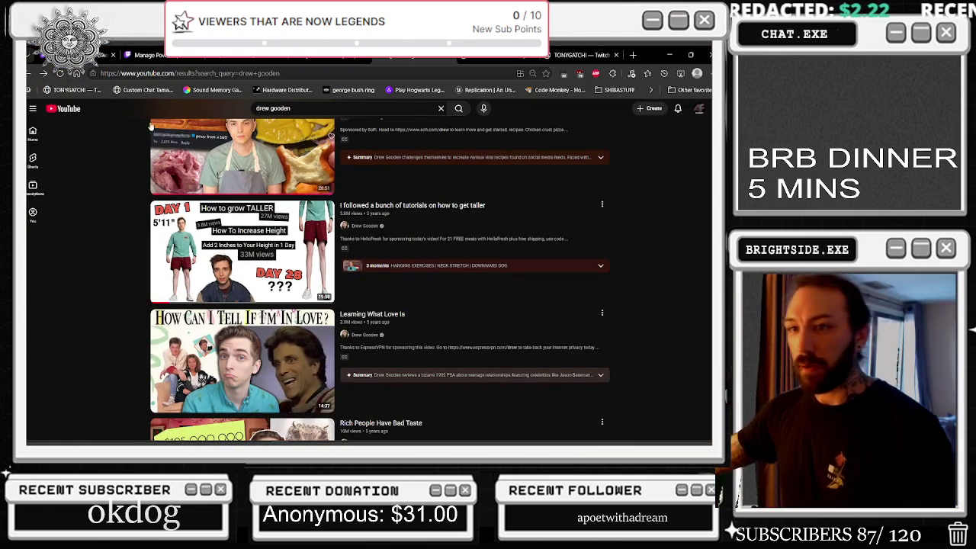
left_click(44, 73)
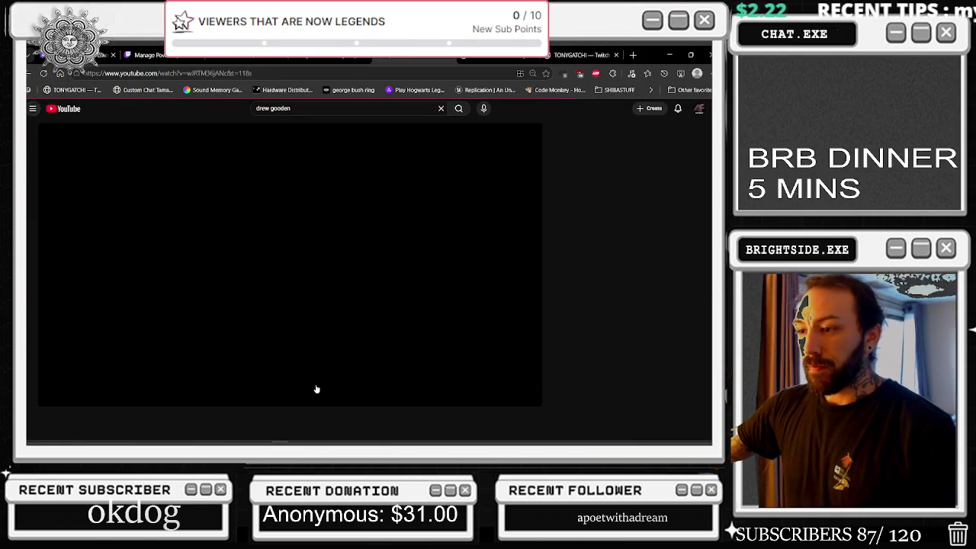
left_click(331, 387)
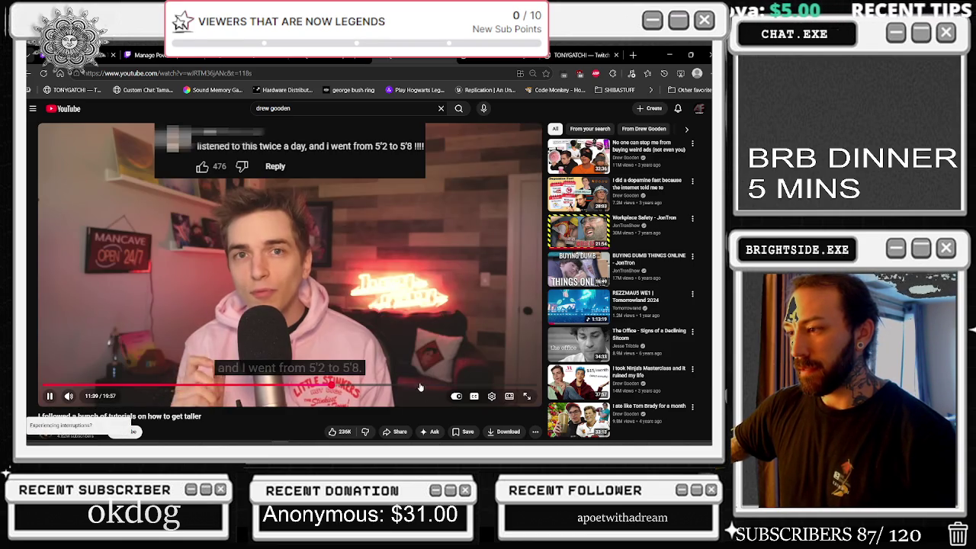
left_click(422, 388)
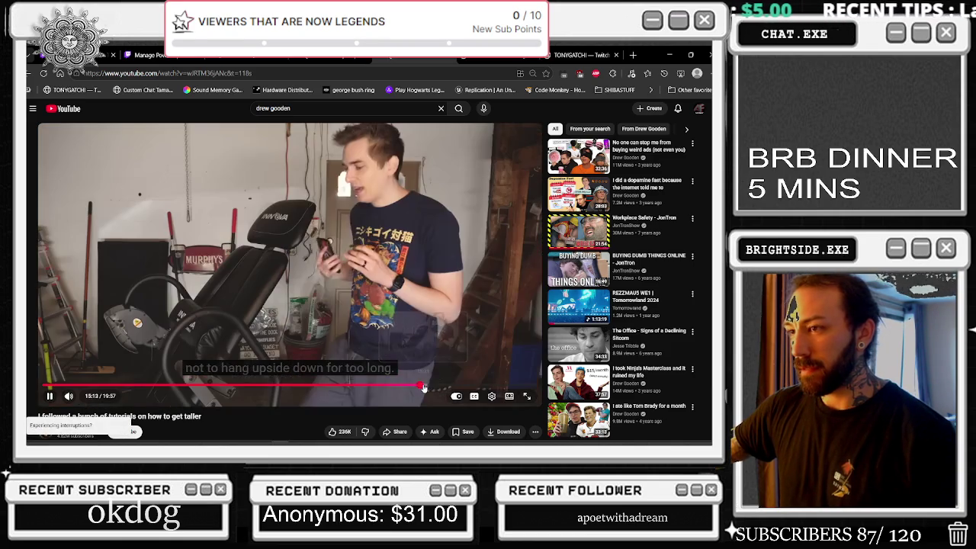
left_click(434, 386)
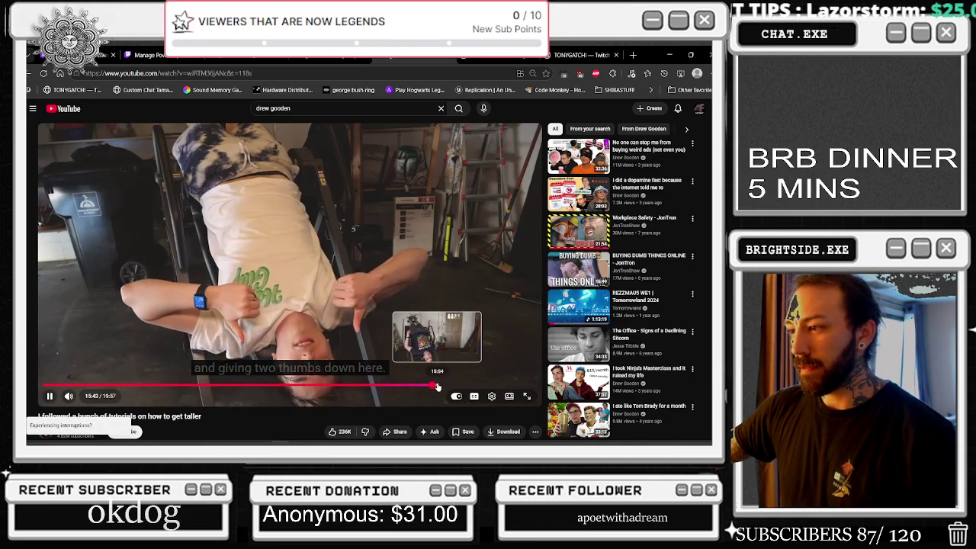
left_click(438, 387)
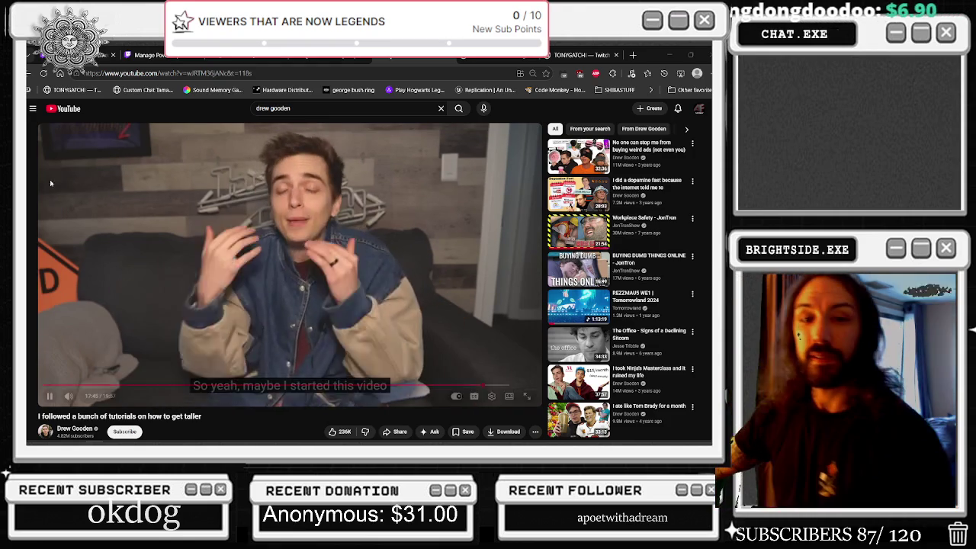
left_click(273, 109)
key("alt+Tab")
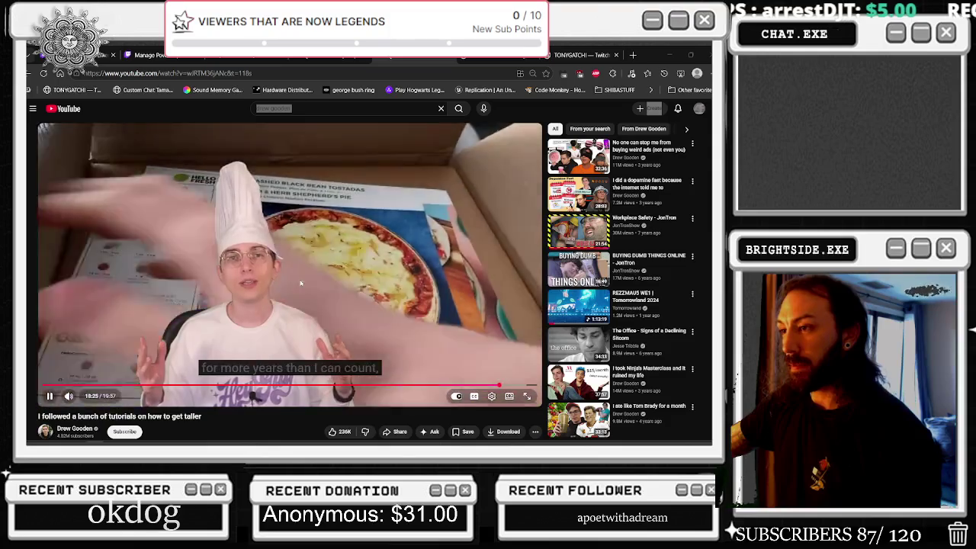
Step: Play the taller-tutorials video at 2x speed briefly, pause it, and scroll down the page
mouse_move(409, 187)
left_mouse_down()
mouse_move(421, 182)
mouse_move(386, 209)
left_mouse_up()
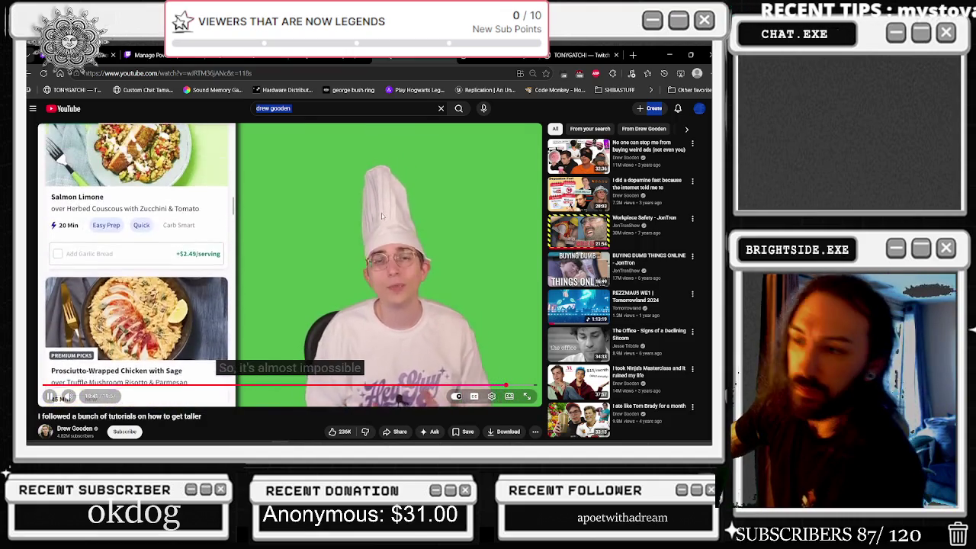
left_click(386, 209)
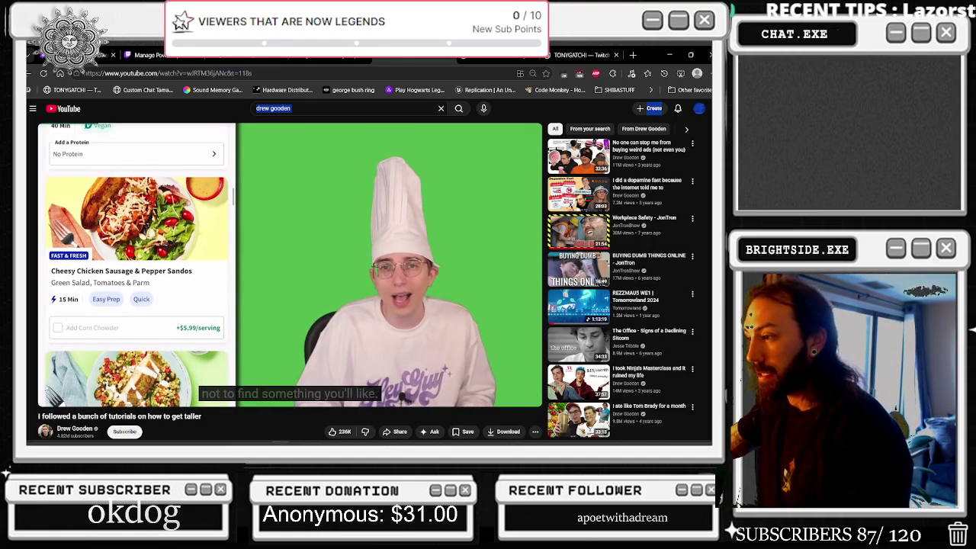
scroll(340, 314, "down", 1)
scroll(348, 248, "down", 5)
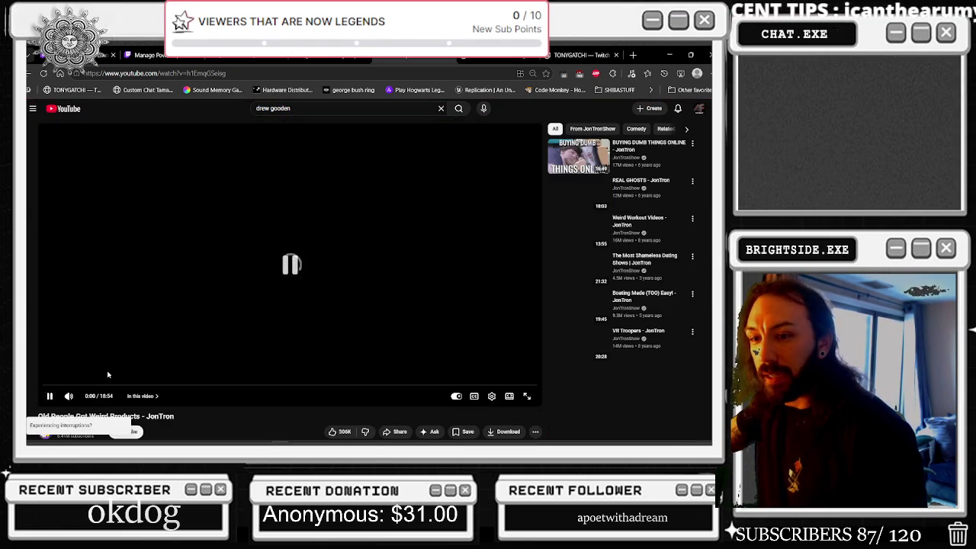
Step: Browse the uploader's channel page and its full Videos list
left_click(75, 382)
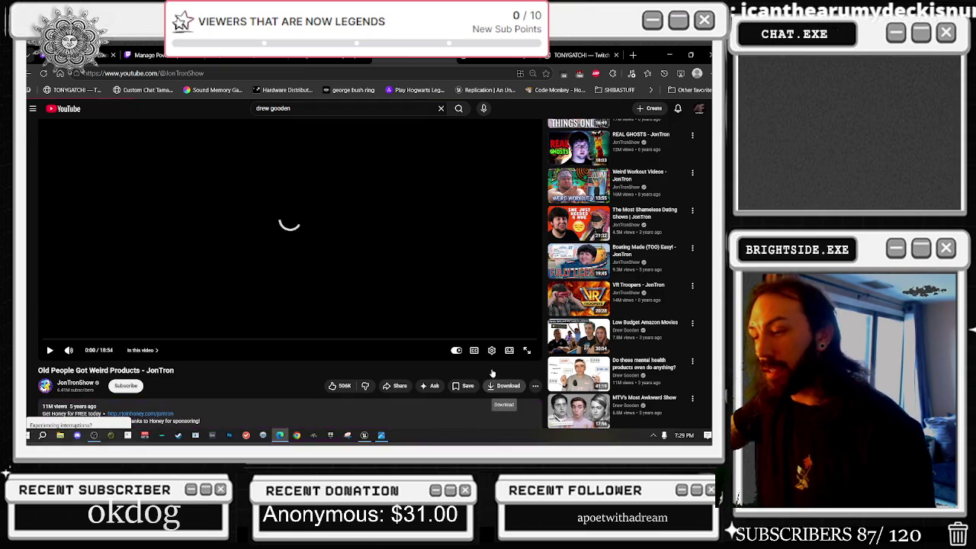
scroll(467, 348, "down", 1)
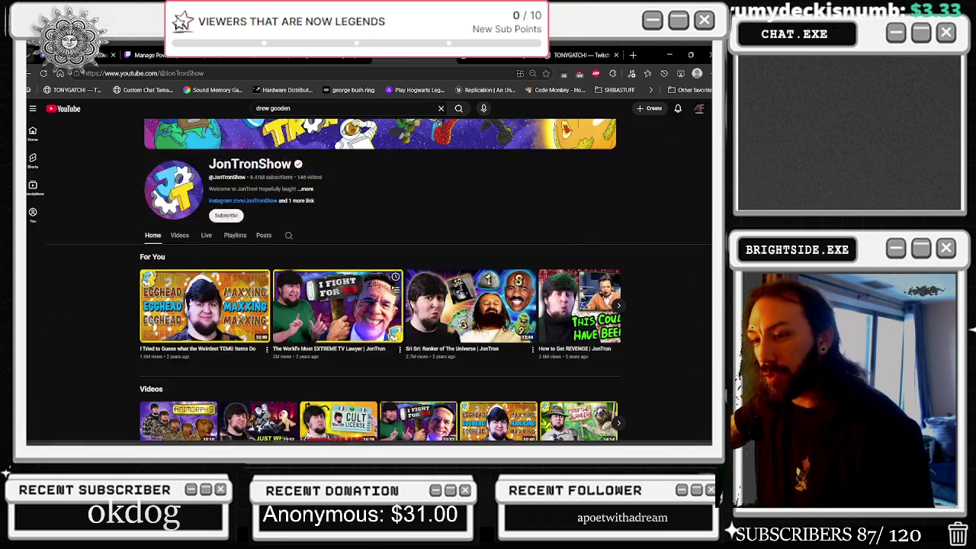
left_click(179, 236)
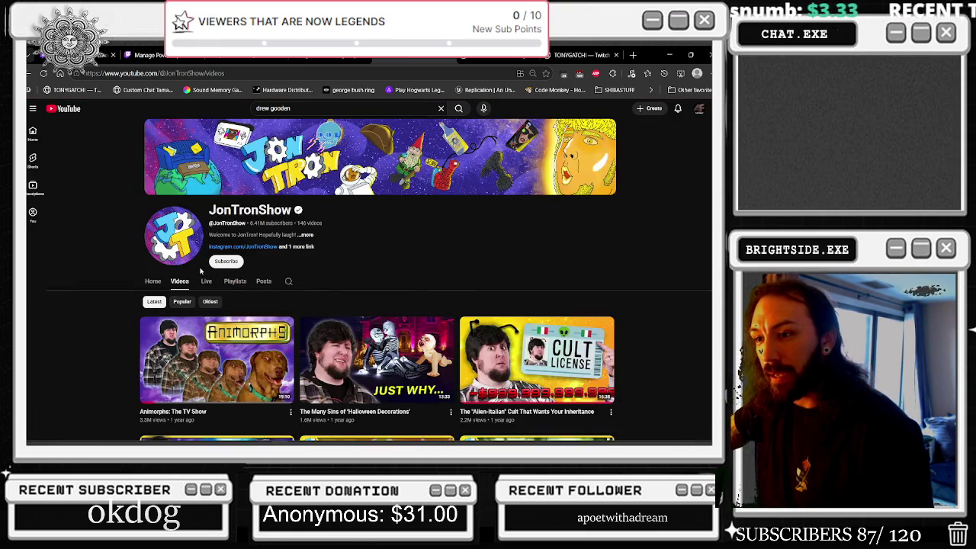
scroll(173, 365, "down", 1)
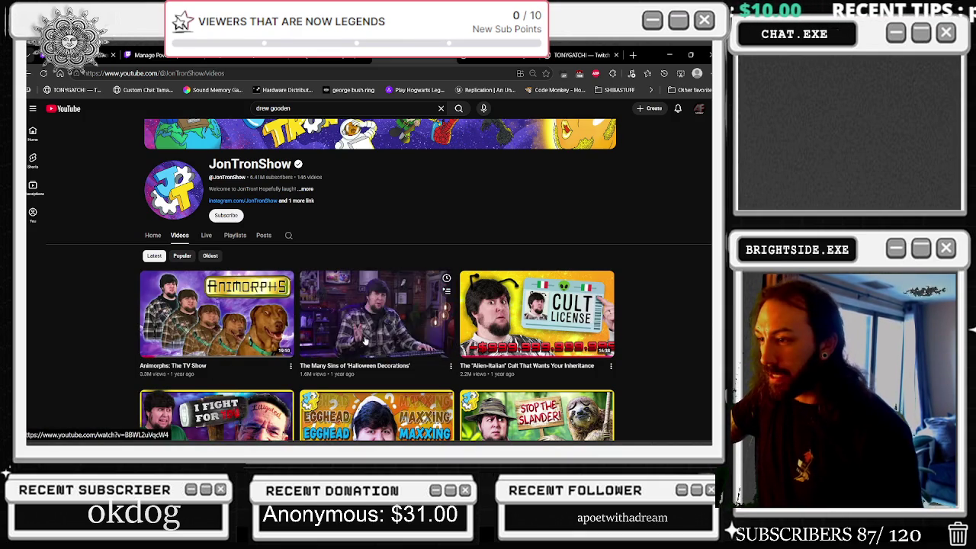
scroll(364, 340, "down", 1)
scroll(305, 305, "down", 2)
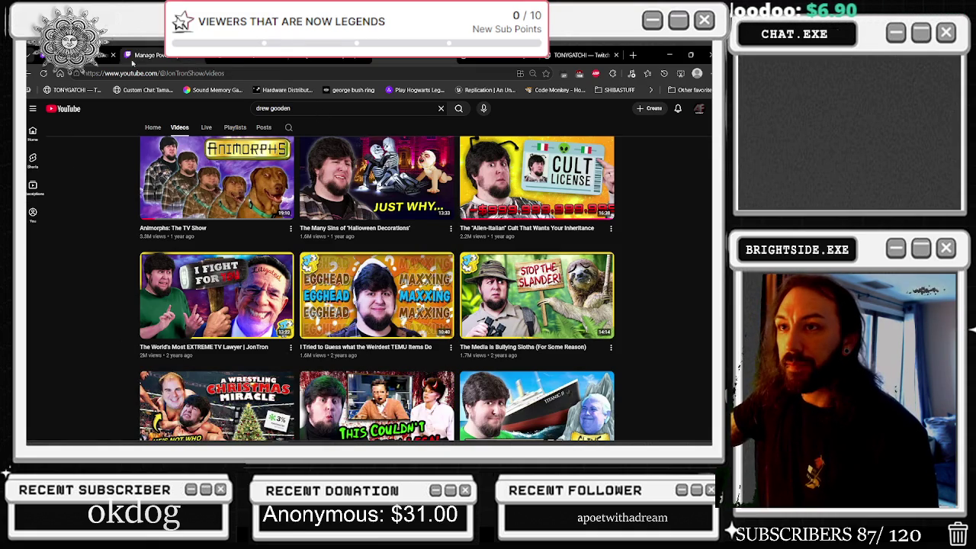
Step: Cycle through the DJ-mix, YouTube and Twitch tabs, then minimize the browser
left_click(335, 56)
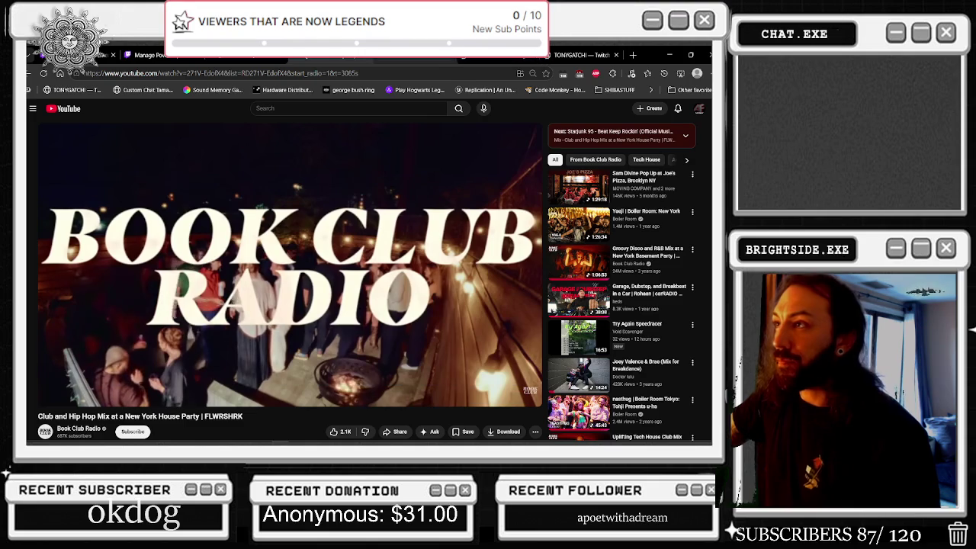
left_click(260, 60)
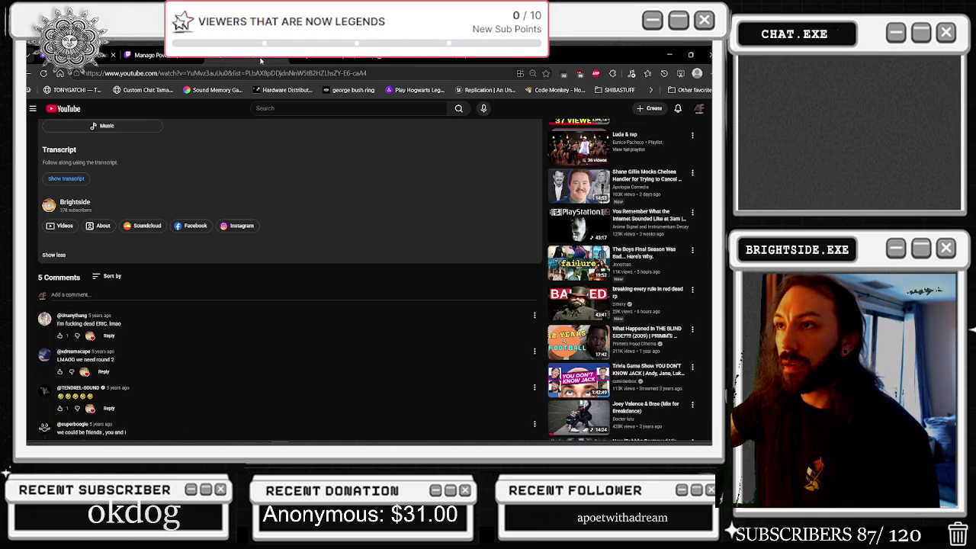
left_click(159, 61)
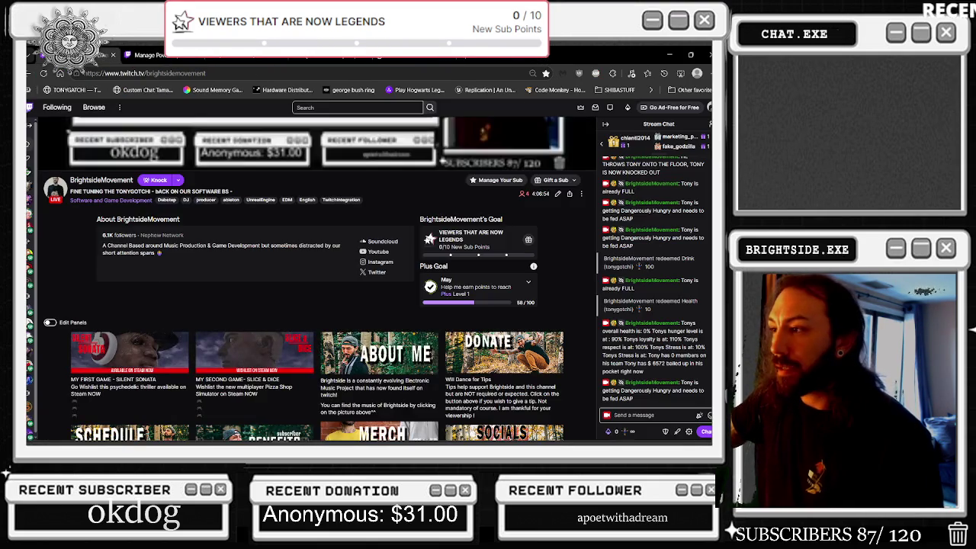
left_click(669, 55)
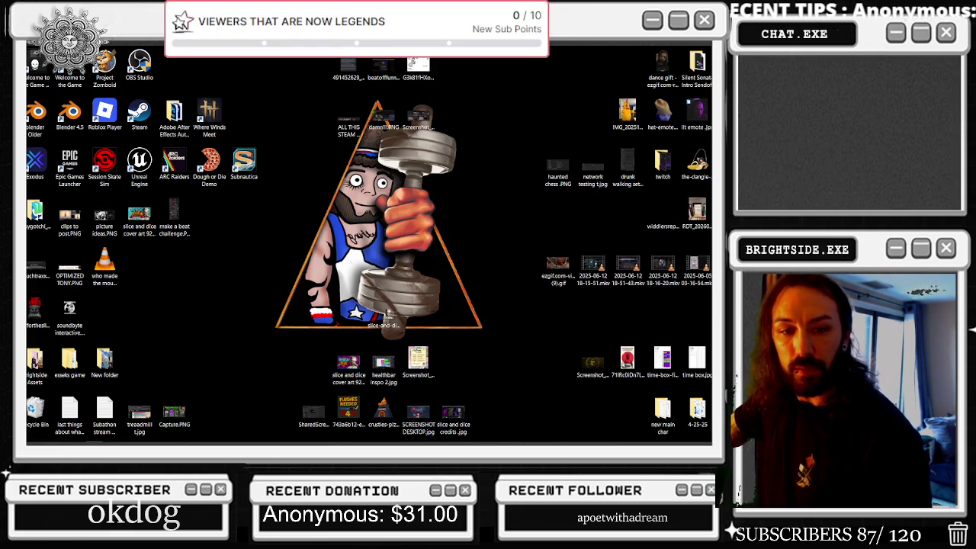
Step: Bring the Unreal Editor window back to the front from the taskbar
key("alt+Tab")
key("alt+Tab")
key("alt+Tab")
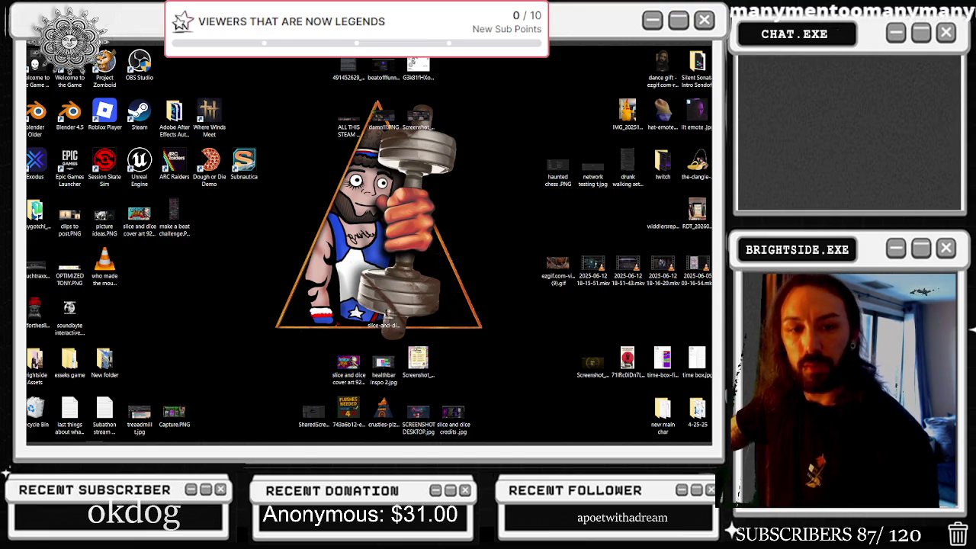
mouse_move(200, 434)
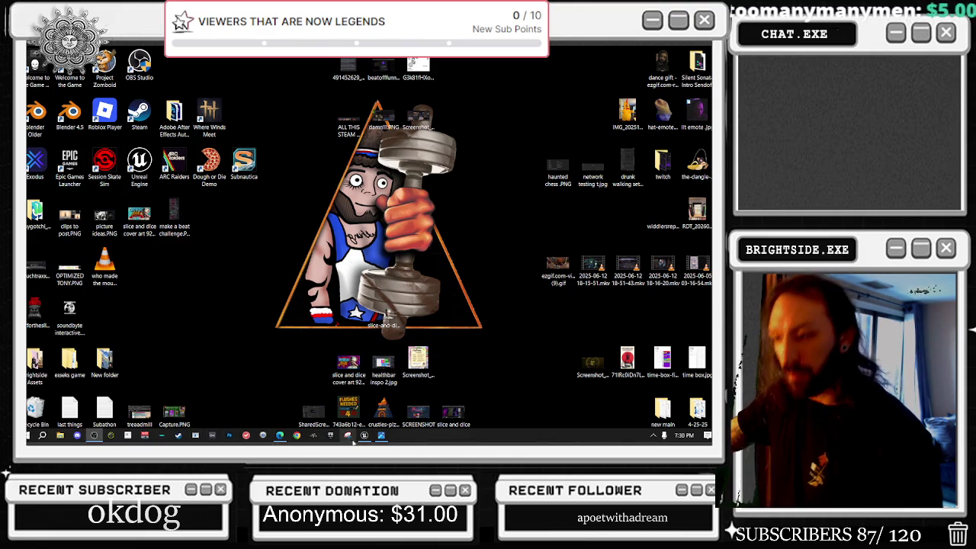
left_click(364, 435)
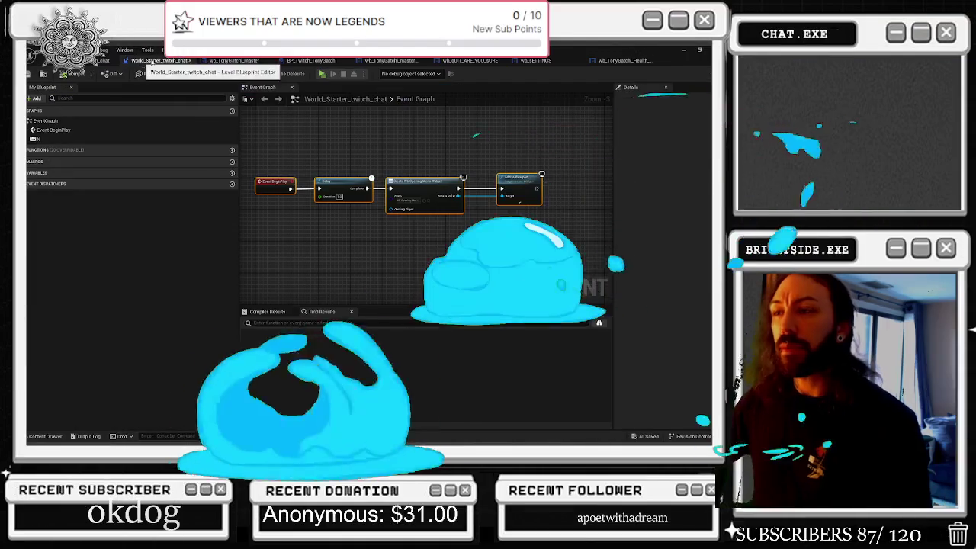
Step: Inspect the wb_TonyGatchi_master widget Event Graph, then the World_Starter_twitch_chat level blueprint
left_click(234, 60)
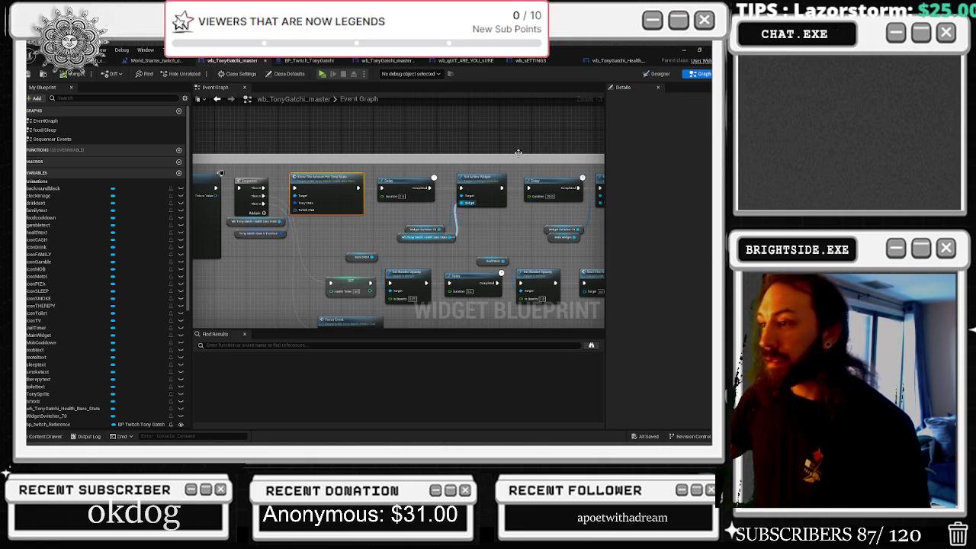
scroll(450, 189, "down", 6)
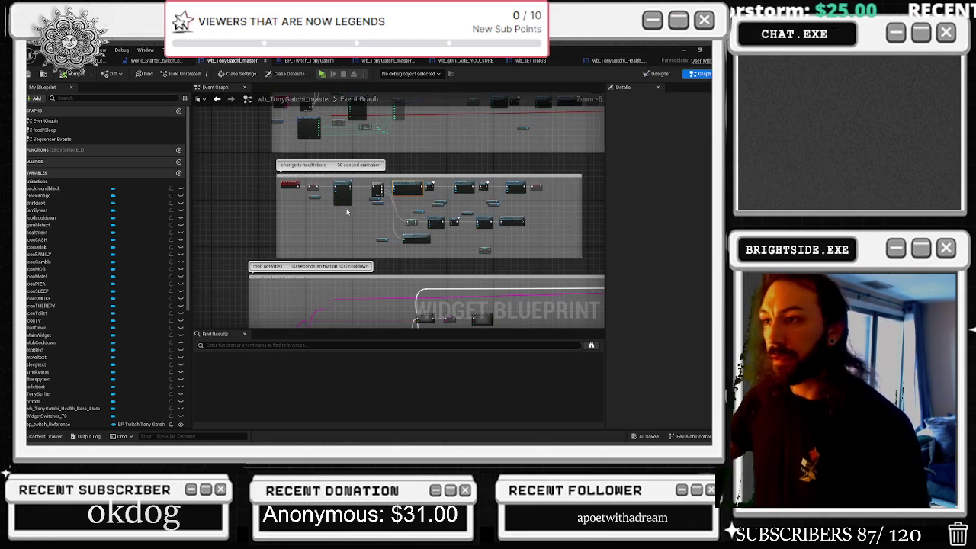
left_click(158, 61)
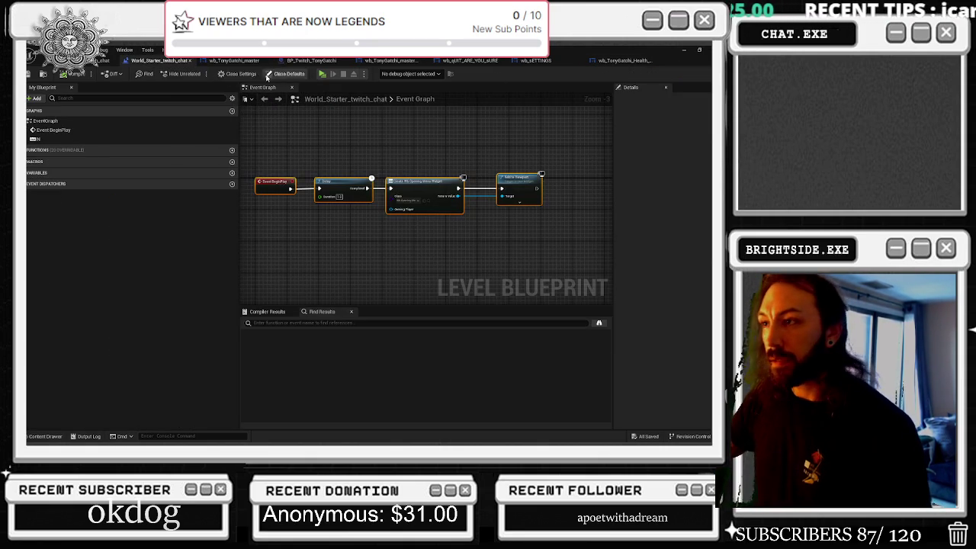
Step: Review the command comment blocks in the BP_Twitch_TonyGatchi event graph
left_click(312, 62)
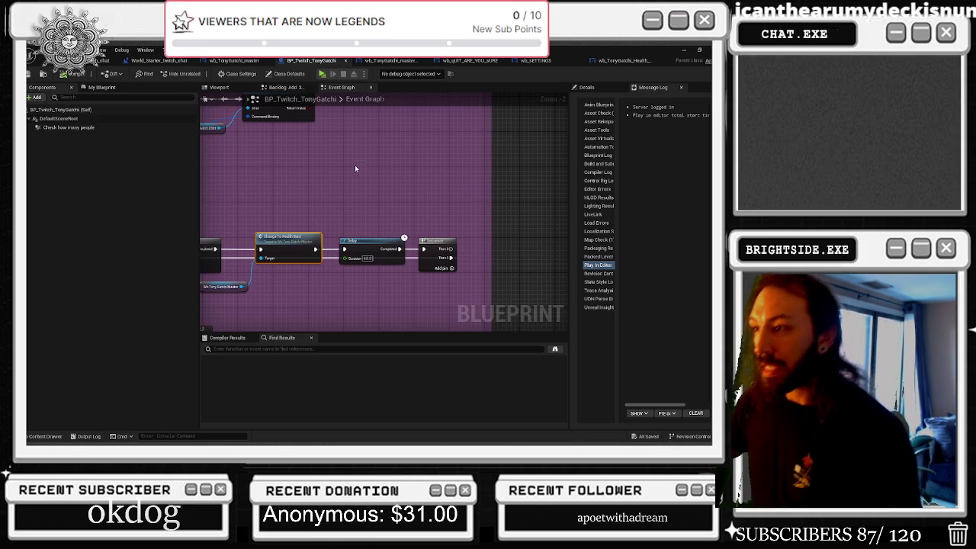
scroll(361, 175, "down", 2)
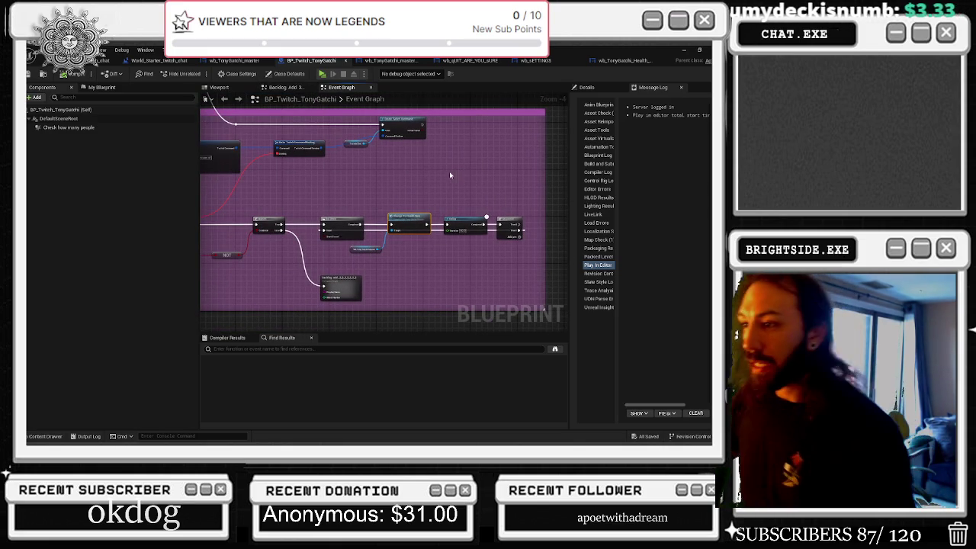
scroll(437, 169, "down", 2)
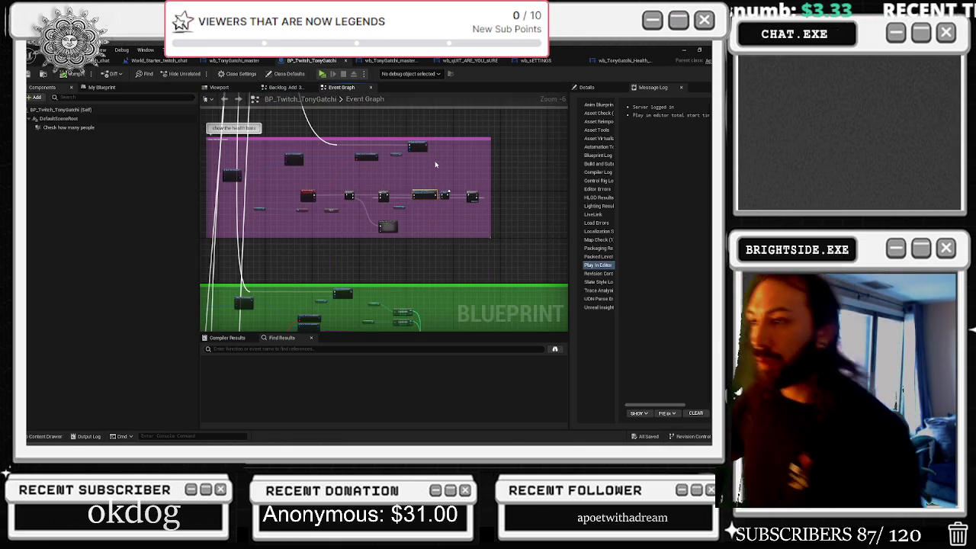
scroll(322, 190, "up", 5)
scroll(326, 192, "down", 6)
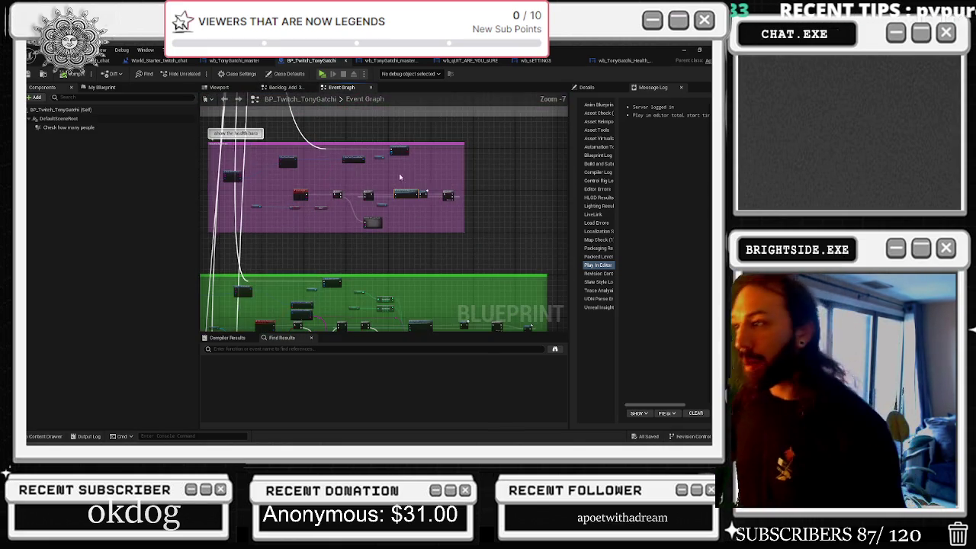
scroll(203, 280, "down", 5)
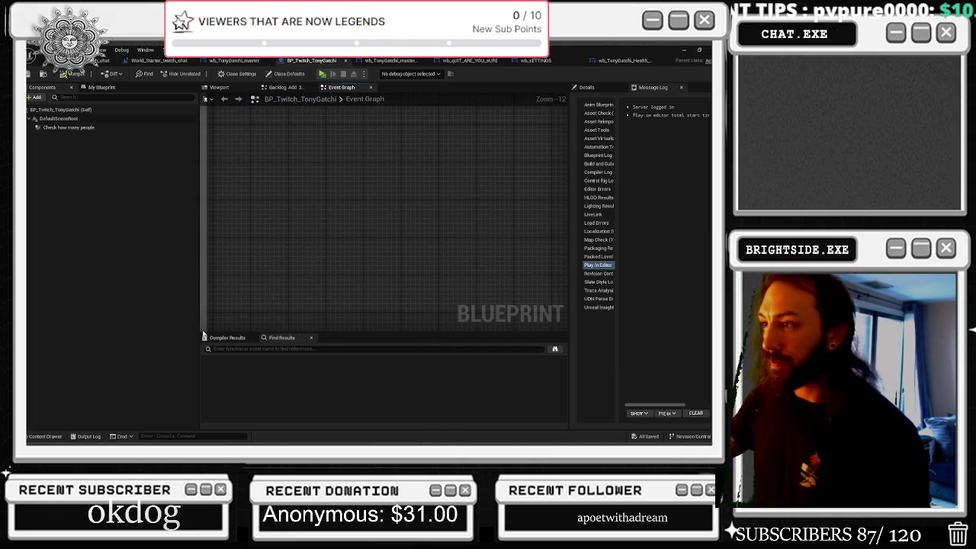
Step: Compare the wb_TonyGatchi_master graph against BP_Twitch_TonyGatchi, ending on the Twitch blueprint
left_click(391, 60)
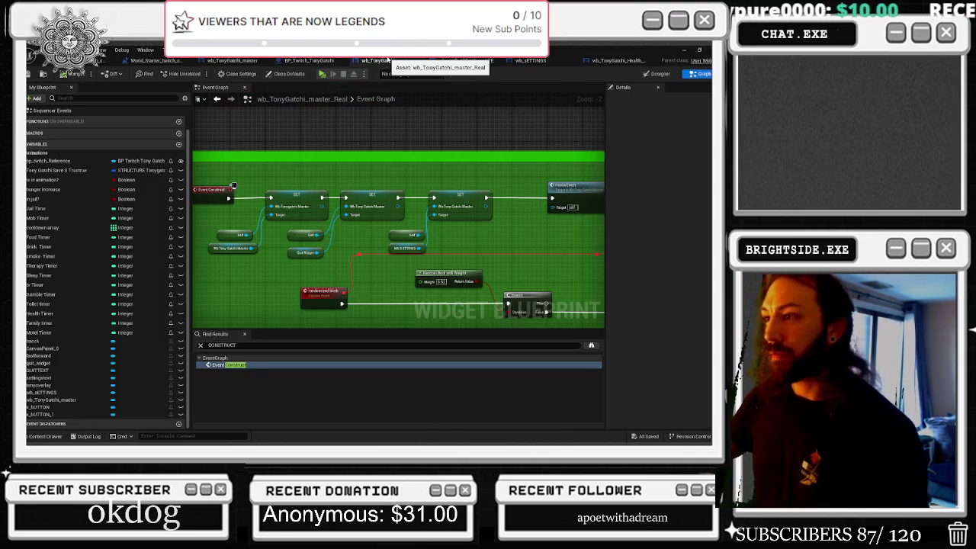
left_click(311, 60)
scroll(328, 198, "up", 3)
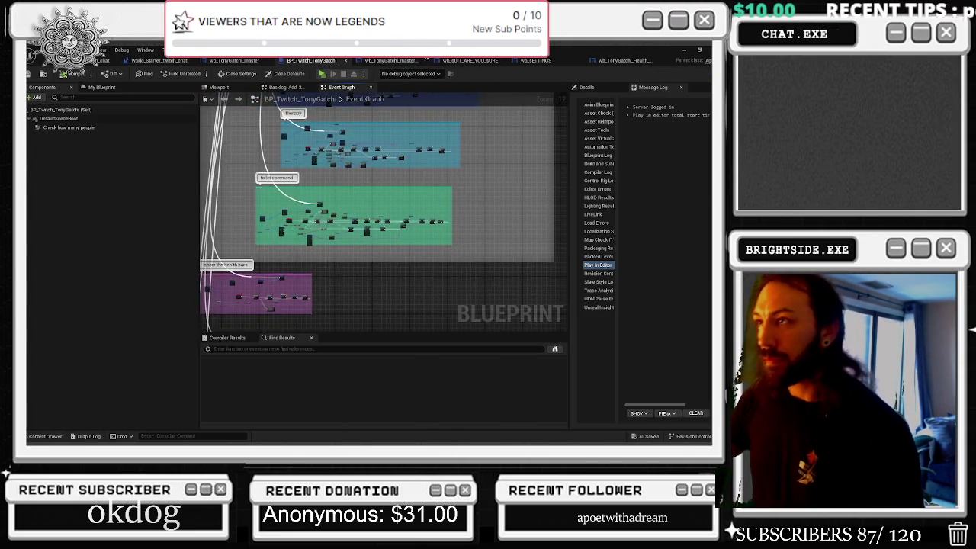
left_click(391, 60)
scroll(467, 153, "down", 5)
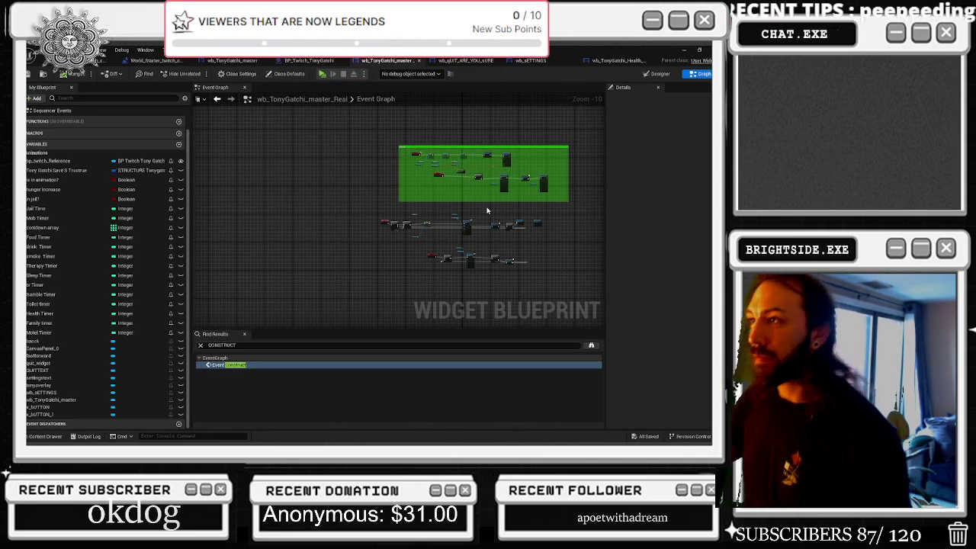
scroll(487, 210, "up", 1)
left_click(309, 60)
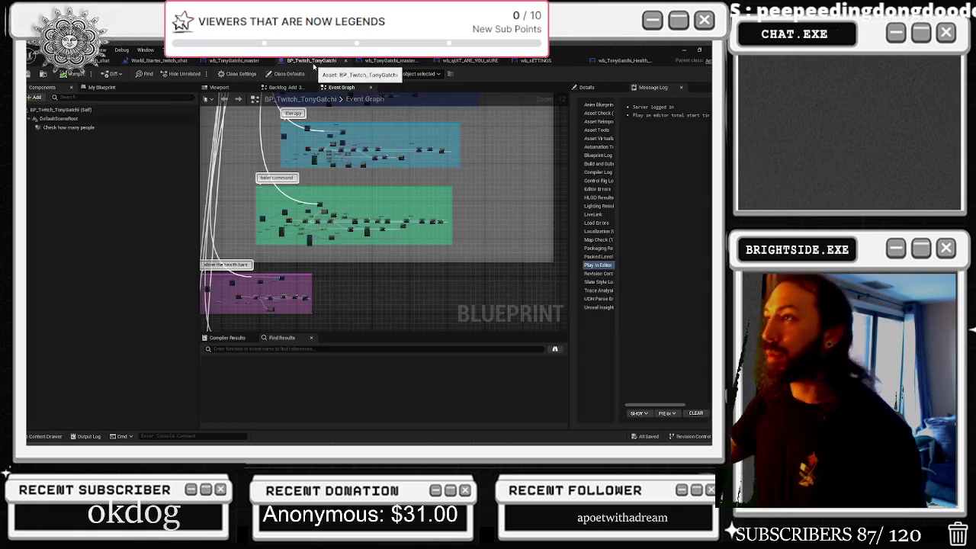
Step: Pan to the Break and Make Twitch Command nodes of the Drink command
mouse_move(363, 166)
left_mouse_down()
mouse_move(411, 250)
mouse_move(370, 206)
left_mouse_up()
scroll(377, 217, "down", 2)
scroll(372, 206, "up", 8)
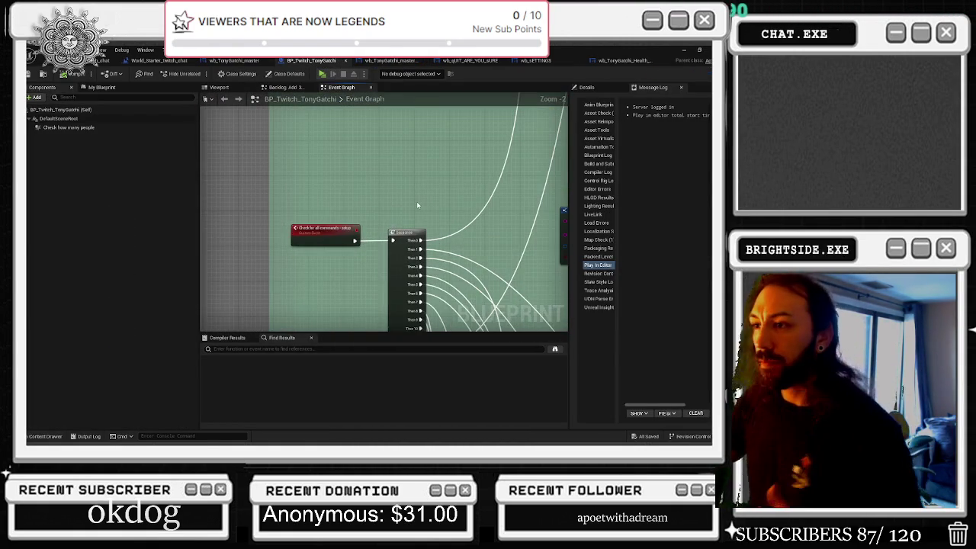
left_click_drag(455, 193, 247, 191)
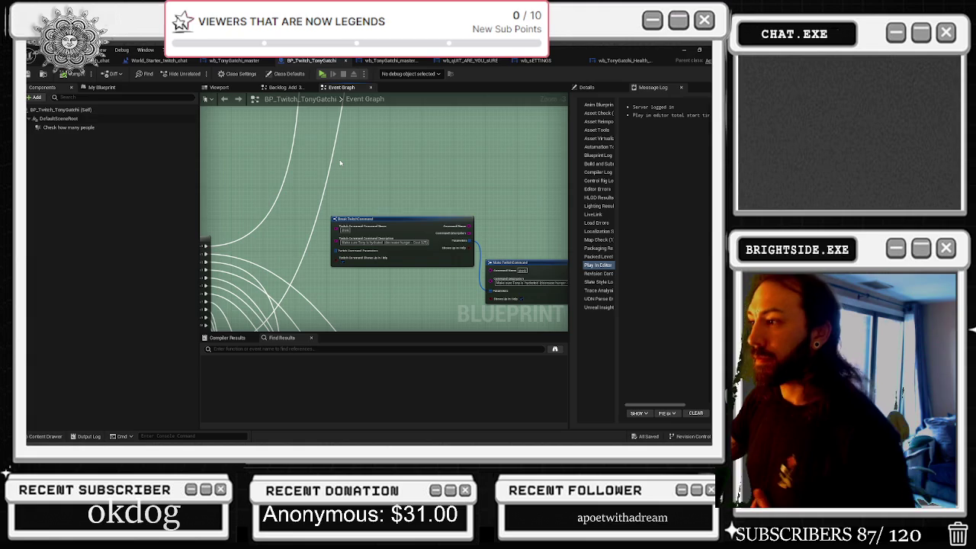
left_click_drag(340, 163, 201, 146)
mouse_move(337, 176)
left_mouse_down()
mouse_move(282, 124)
mouse_move(235, 109)
left_mouse_up()
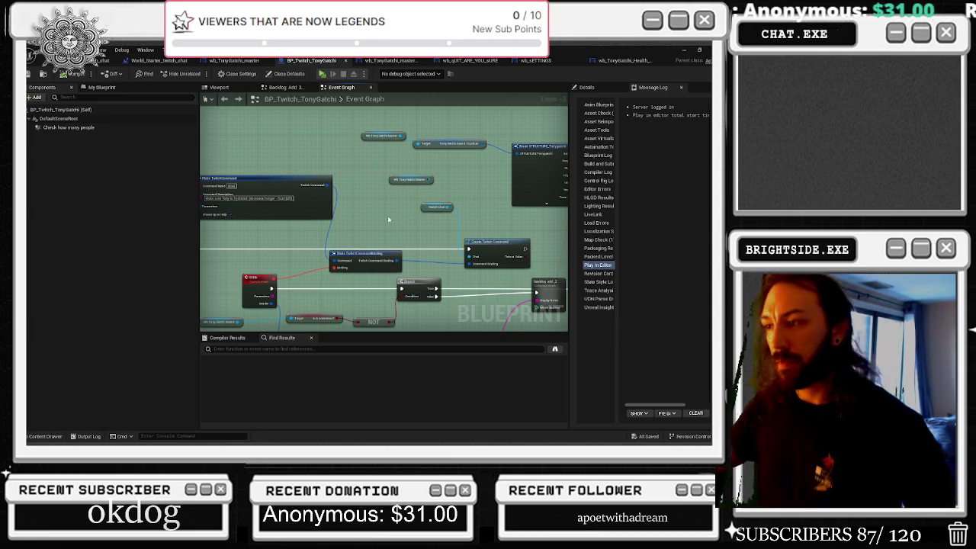
Step: Reposition Make TwitchCommandBinding, reroute the Binding wire, and lower the animation-check node
left_click_drag(361, 263, 374, 268)
left_click_drag(383, 216, 470, 196)
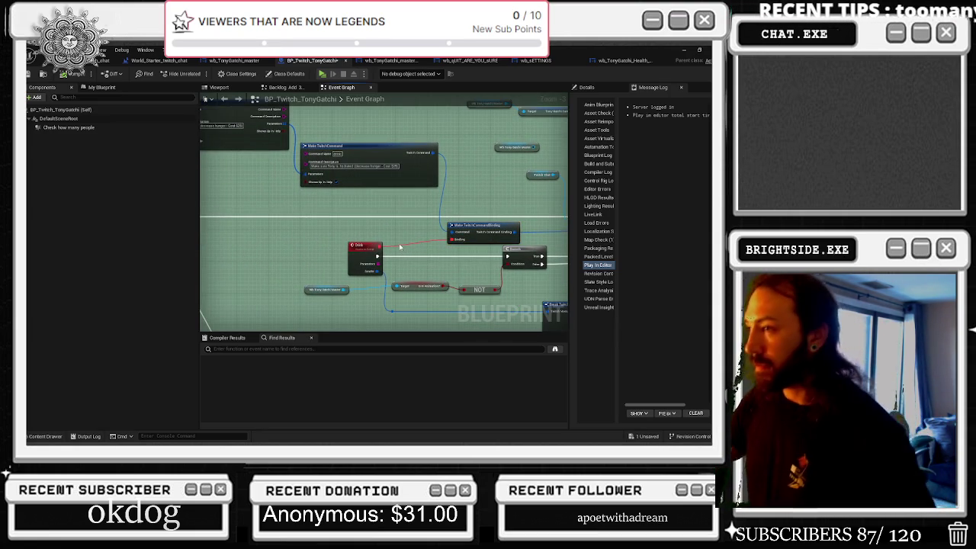
left_click_drag(399, 243, 397, 241)
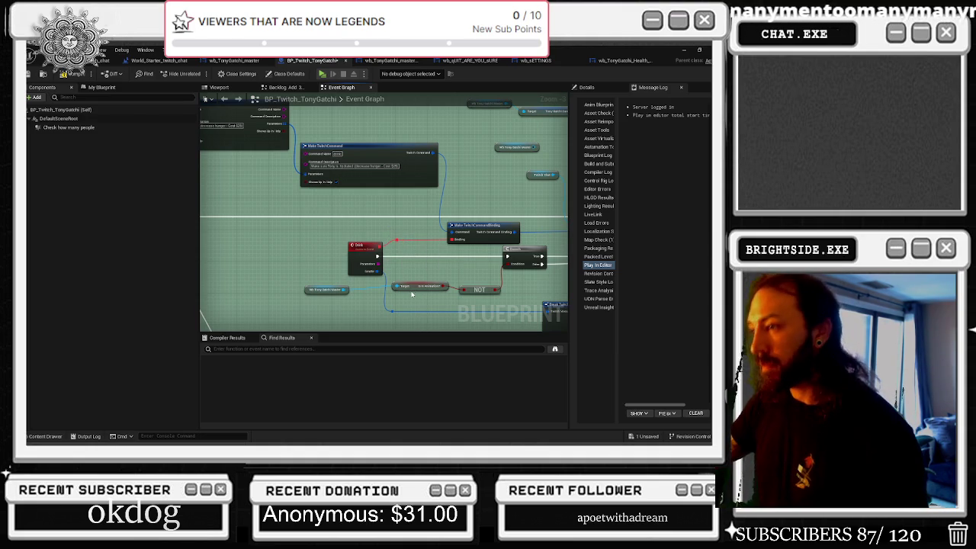
left_click_drag(415, 288, 419, 306)
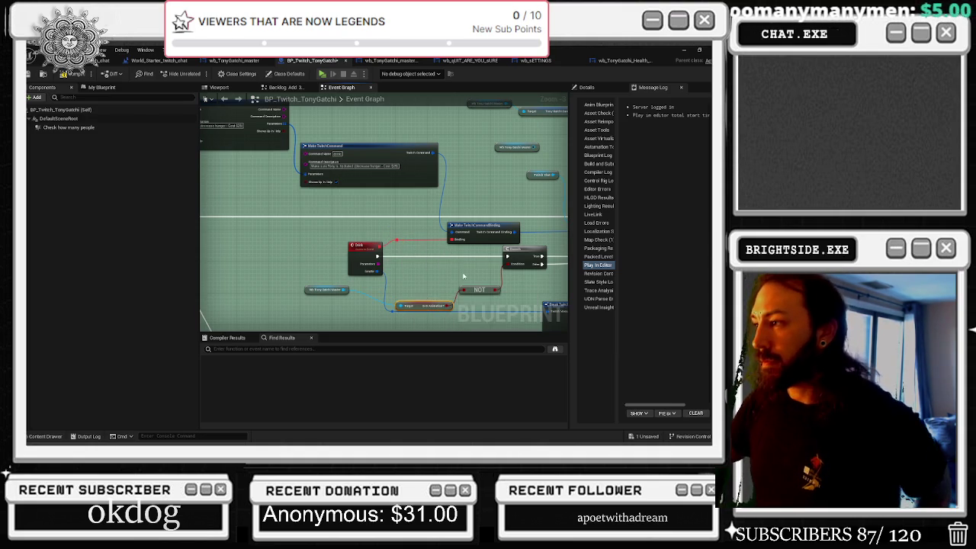
left_click_drag(463, 276, 339, 257)
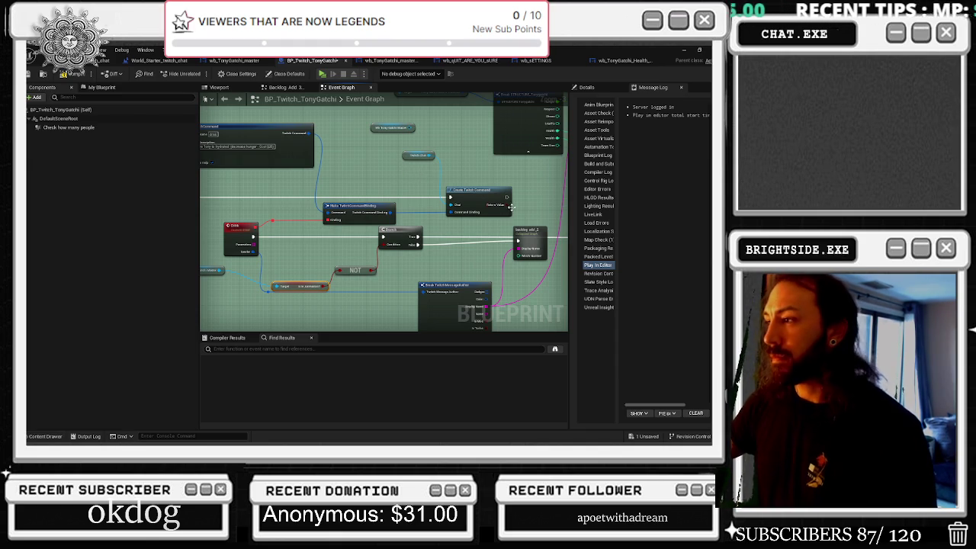
left_click_drag(417, 171, 310, 153)
left_click_drag(437, 223, 387, 215)
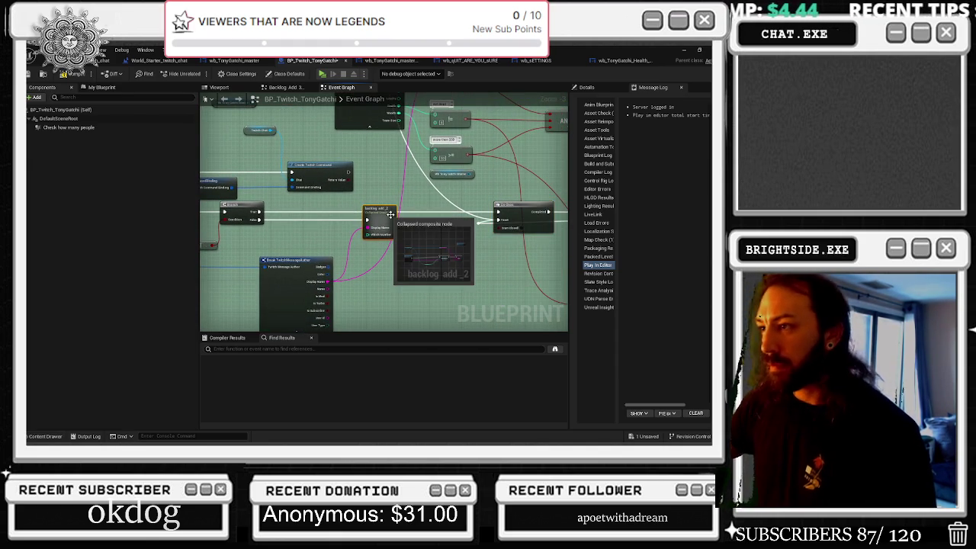
double_click(379, 220)
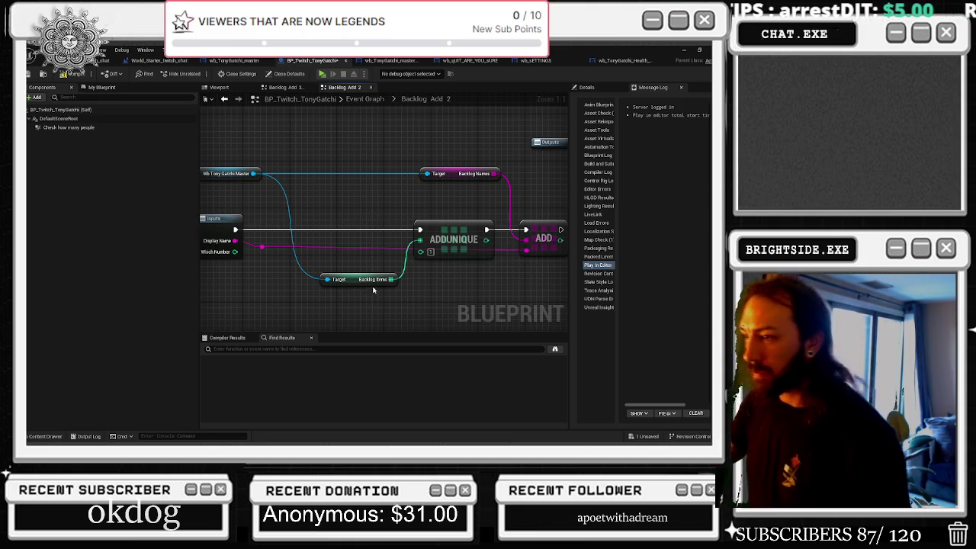
left_click_drag(457, 206, 394, 208)
left_click_drag(330, 275, 364, 286)
type("add")
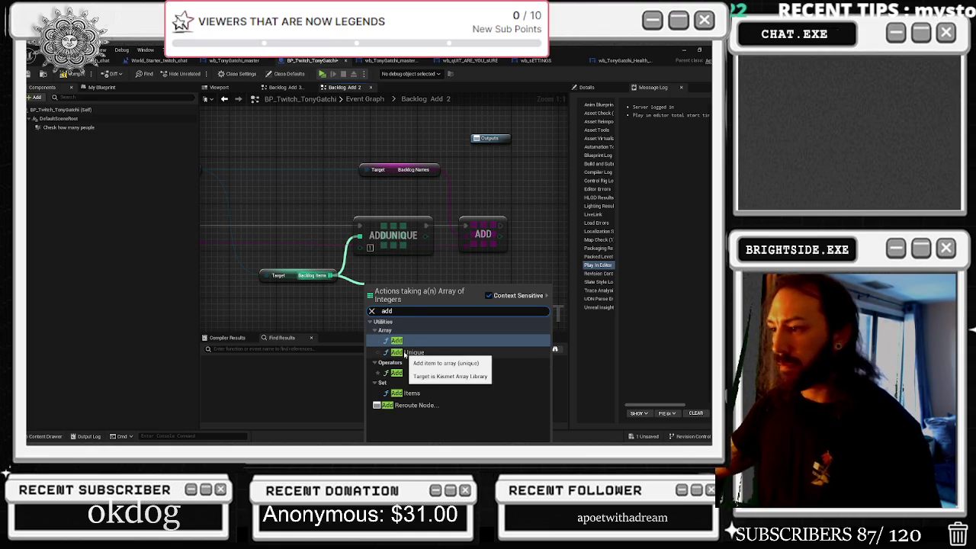
left_click(435, 264)
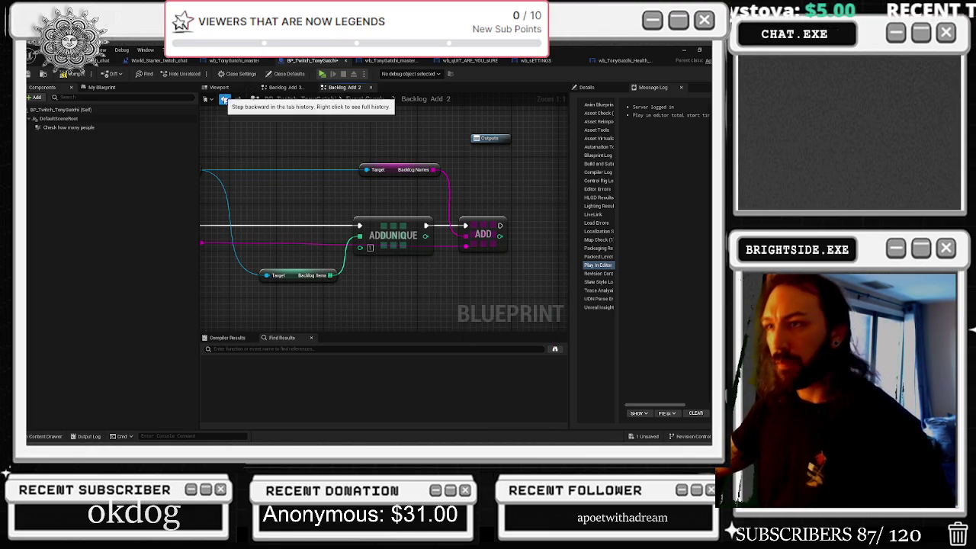
left_click(225, 100)
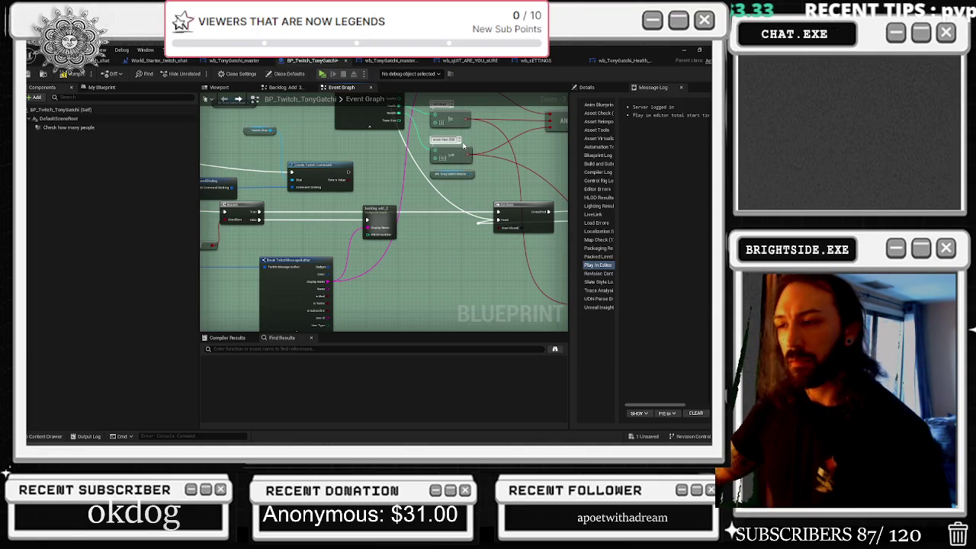
mouse_move(382, 213)
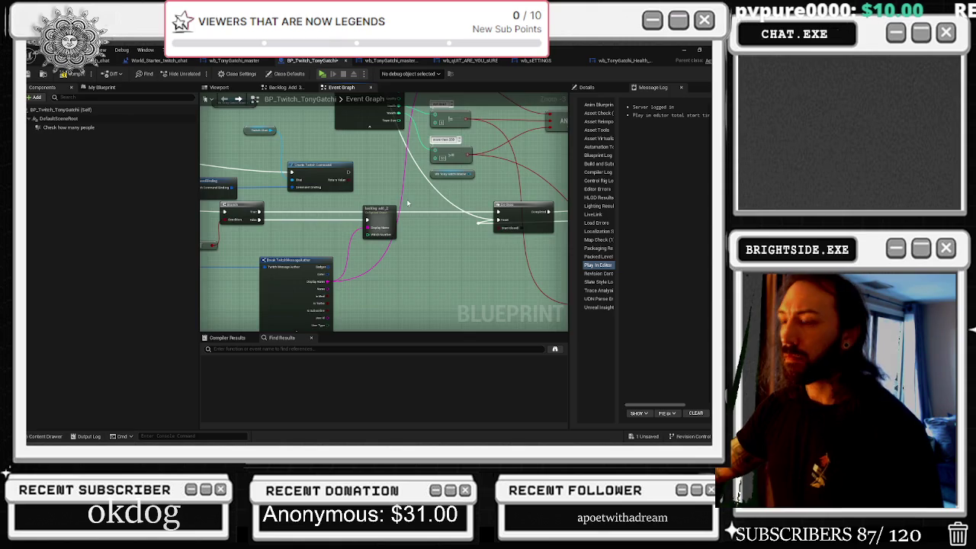
scroll(408, 203, "down", 7)
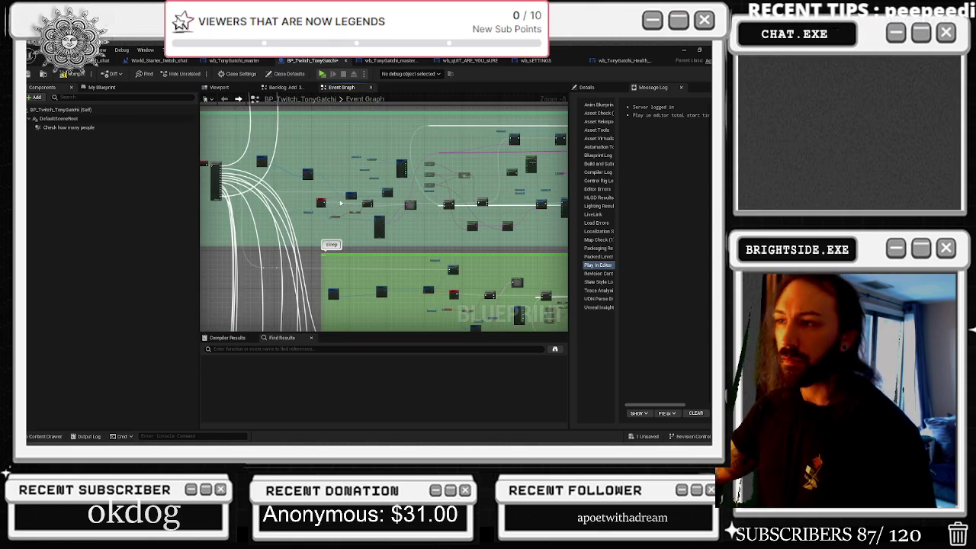
scroll(343, 202, "up", 5)
scroll(352, 203, "up", 1)
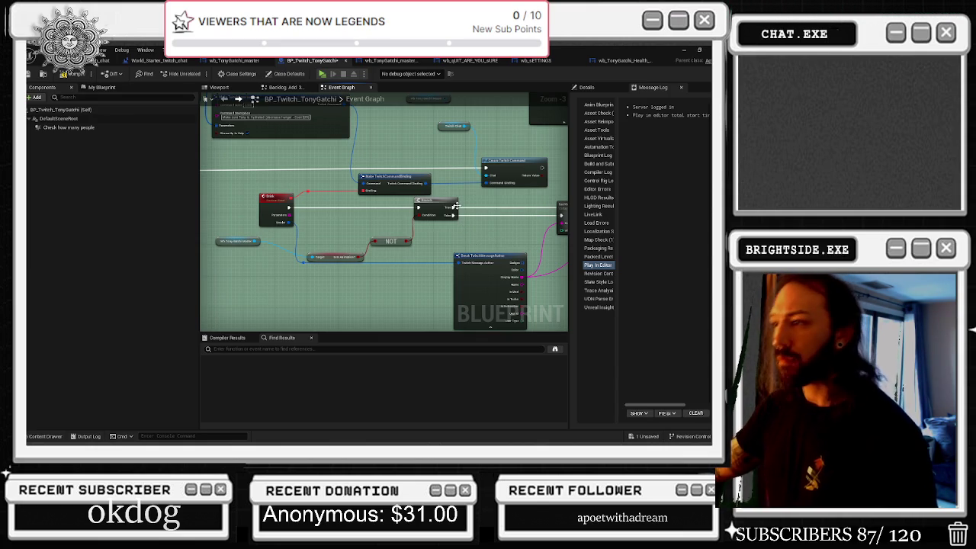
left_click_drag(491, 206, 373, 212)
mouse_move(467, 223)
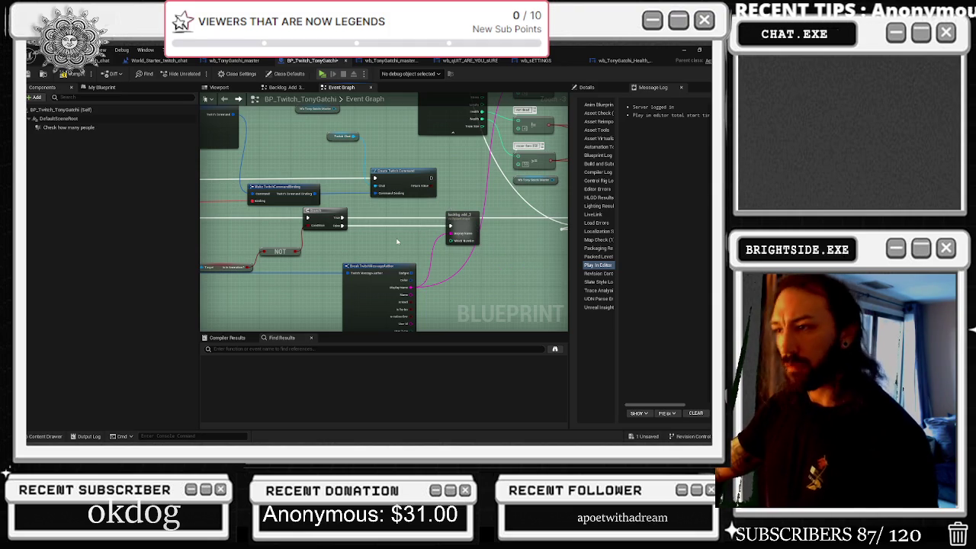
left_click_drag(396, 241, 544, 235)
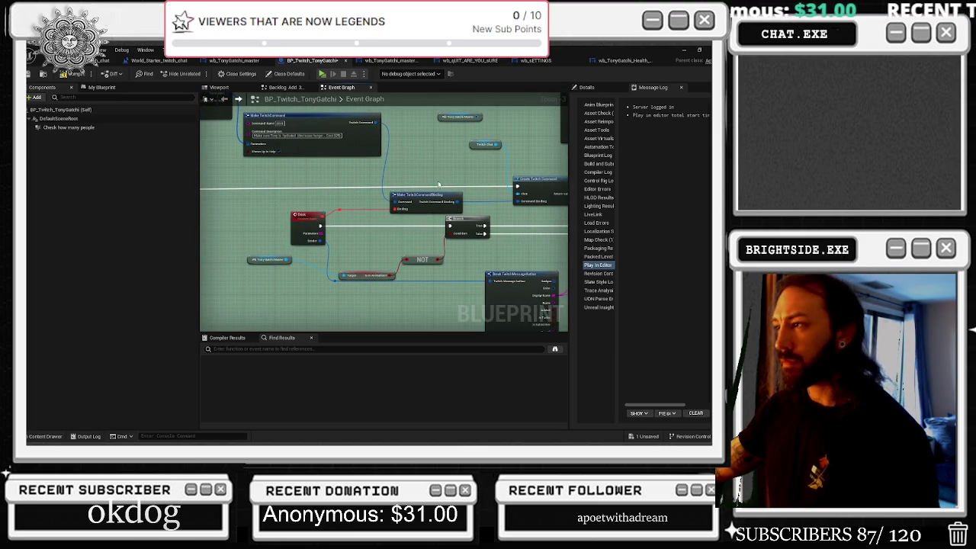
scroll(399, 155, "down", 4)
mouse_move(316, 165)
left_mouse_down()
mouse_move(351, 141)
mouse_move(359, 282)
mouse_move(288, 233)
left_mouse_up()
scroll(351, 141, "up", 2)
scroll(355, 172, "down", 1)
left_click_drag(442, 182, 404, 290)
left_click_drag(399, 213, 416, 201)
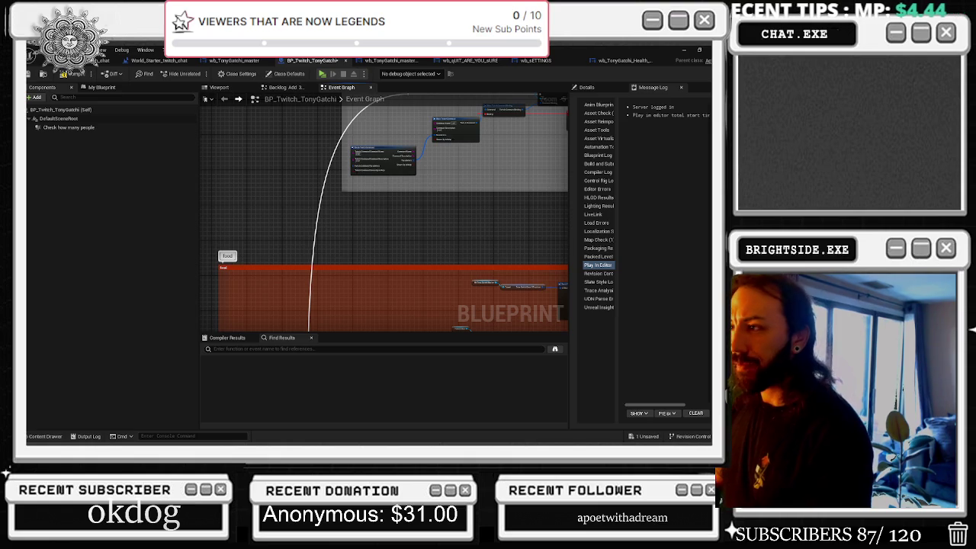
Step: Disconnect the setup event from the Sequence node, save the blueprint, and return to the level
scroll(331, 256, "down", 5)
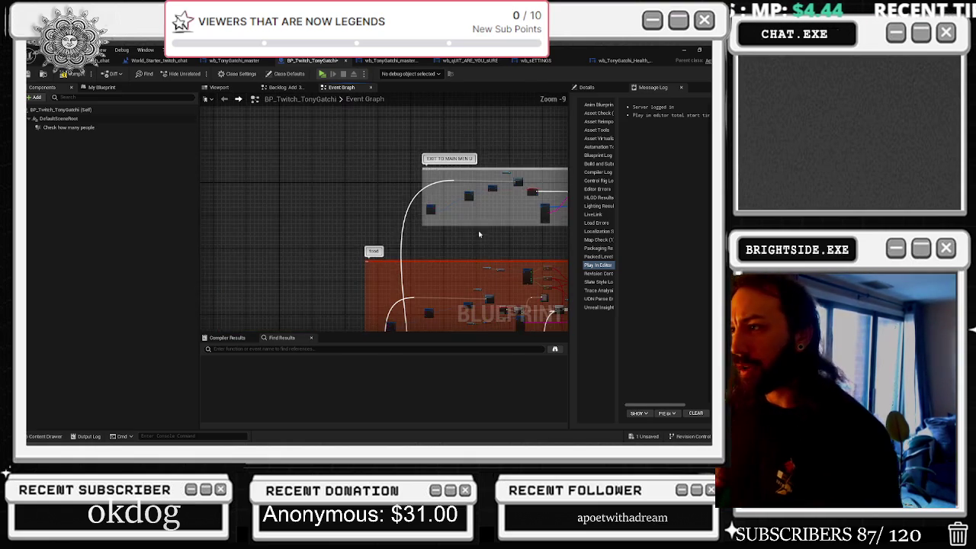
scroll(331, 257, "up", 7)
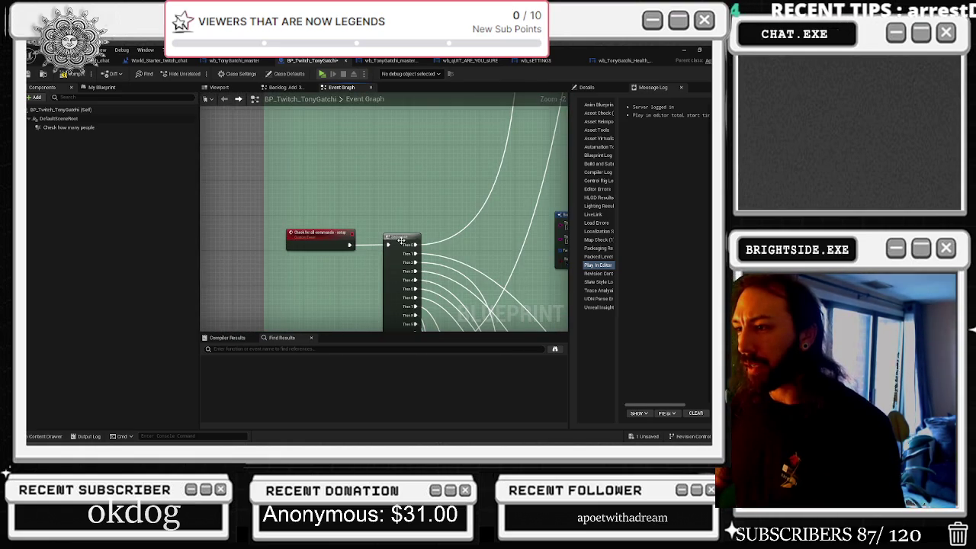
left_click_drag(404, 240, 411, 240)
left_click(398, 201)
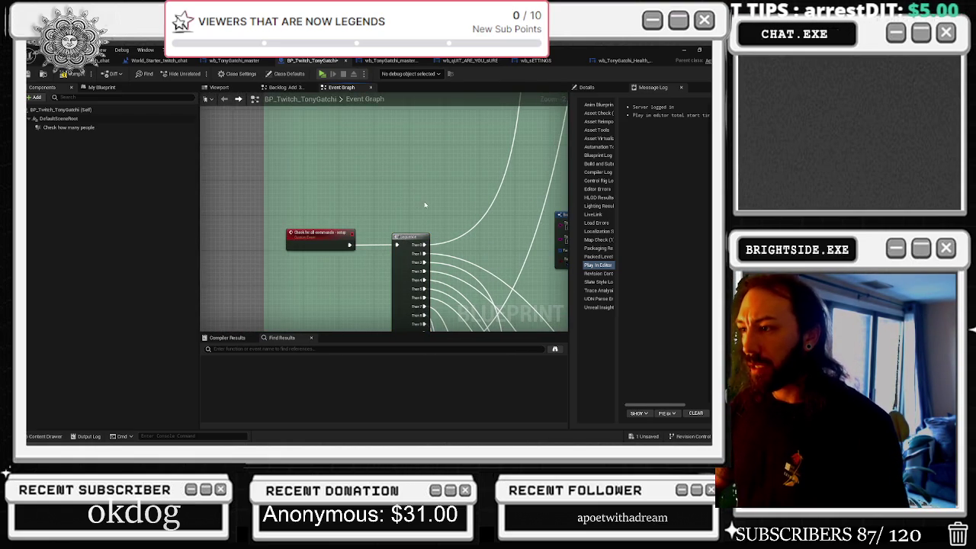
left_click_drag(424, 204, 384, 201)
left_click(310, 242, "alt")
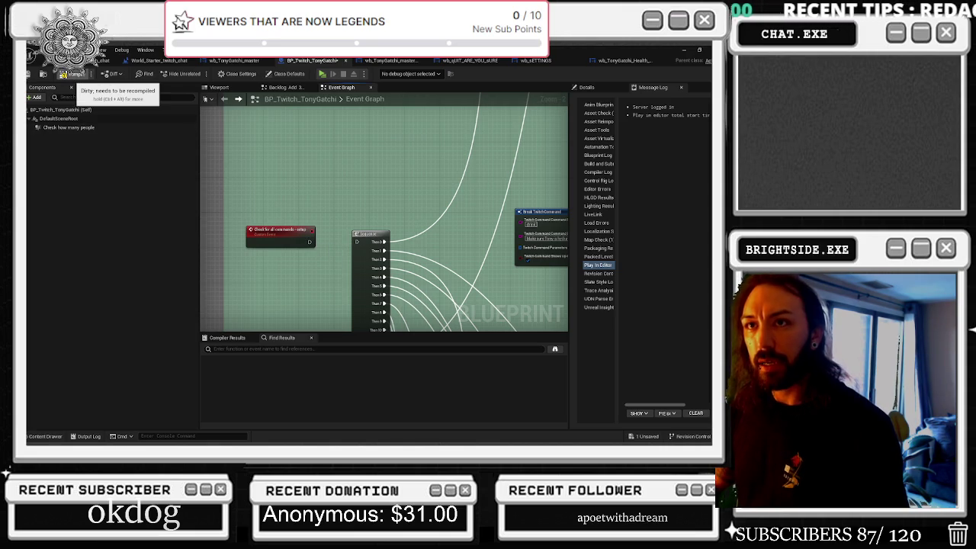
left_click(66, 74)
left_click(107, 60)
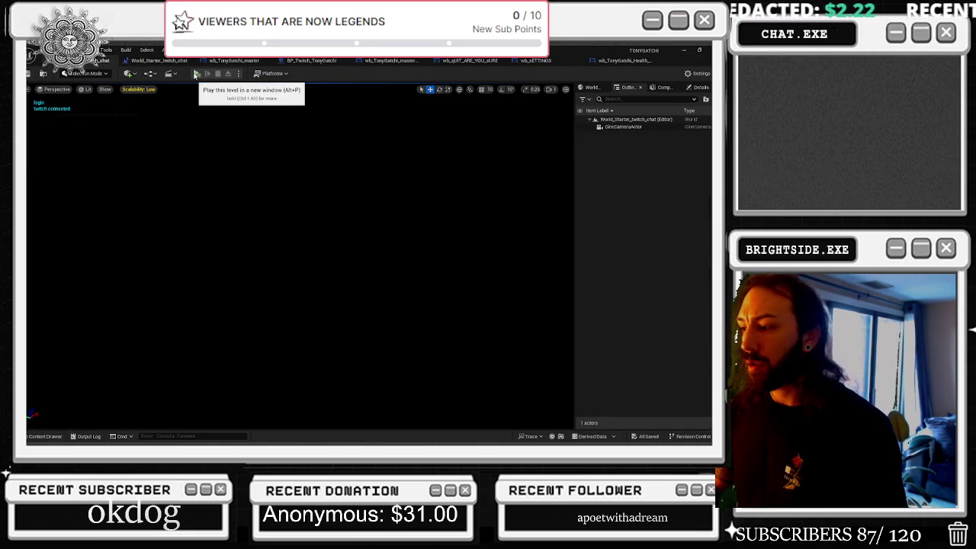
Step: Play the World_Starter_twitch_chat level in a new window to test chat commands
left_click(196, 74)
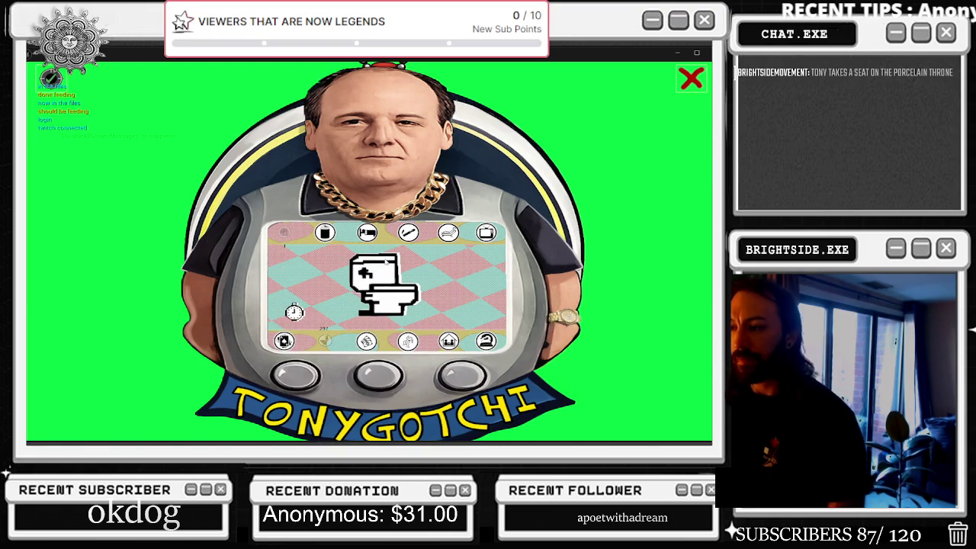
Step: Stop the running game and go back to the BP_Twitch_TonyGatchi Event Graph
key("Escape")
left_click(160, 60)
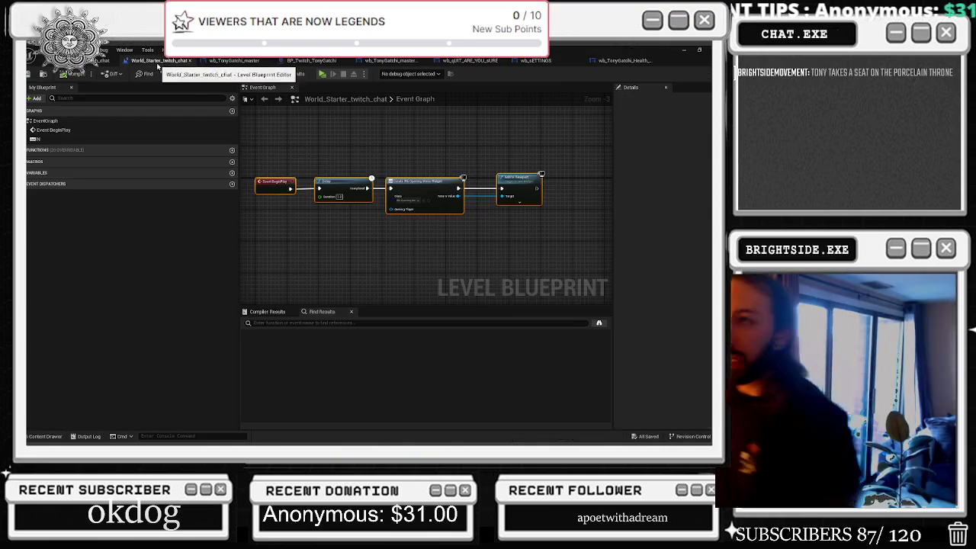
left_click_drag(218, 61, 311, 64)
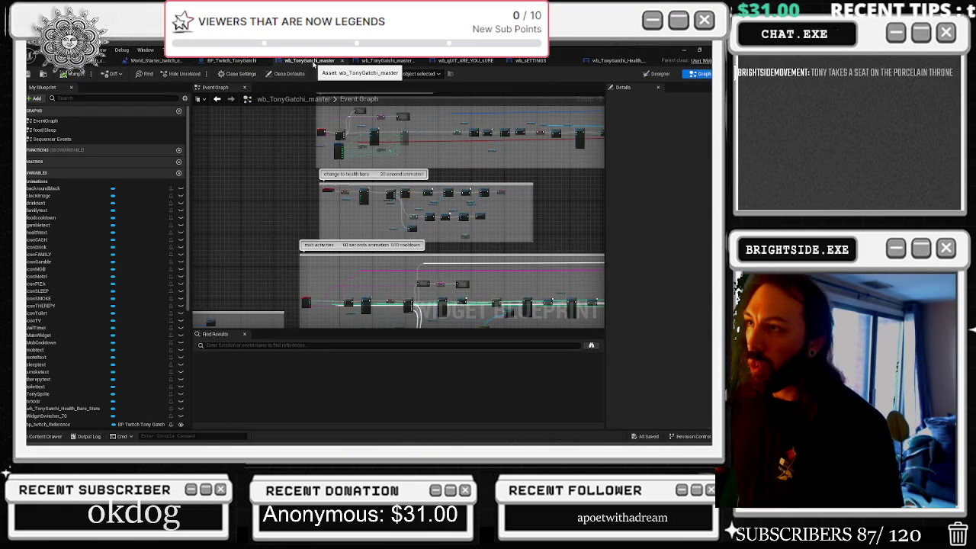
left_click(232, 60)
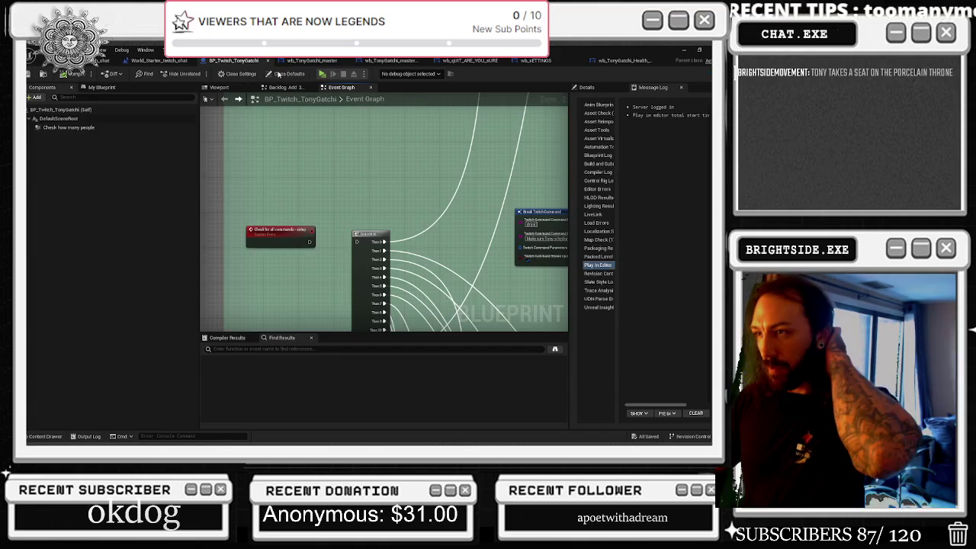
Step: Bring the Eating event into view and nudge a command node slightly left
left_click_drag(409, 185, 262, 187)
left_click_drag(485, 295, 272, 211)
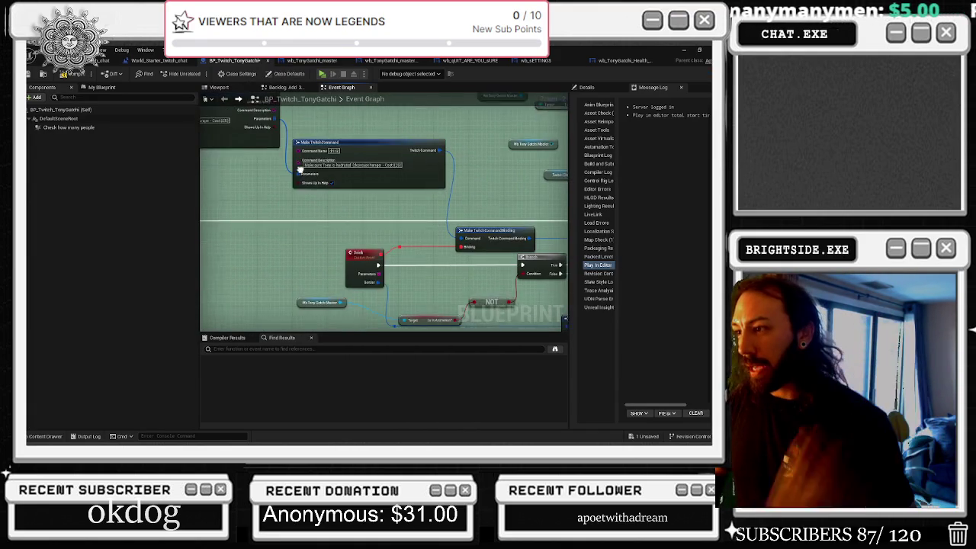
scroll(427, 245, "down", 5)
scroll(427, 245, "down", 4)
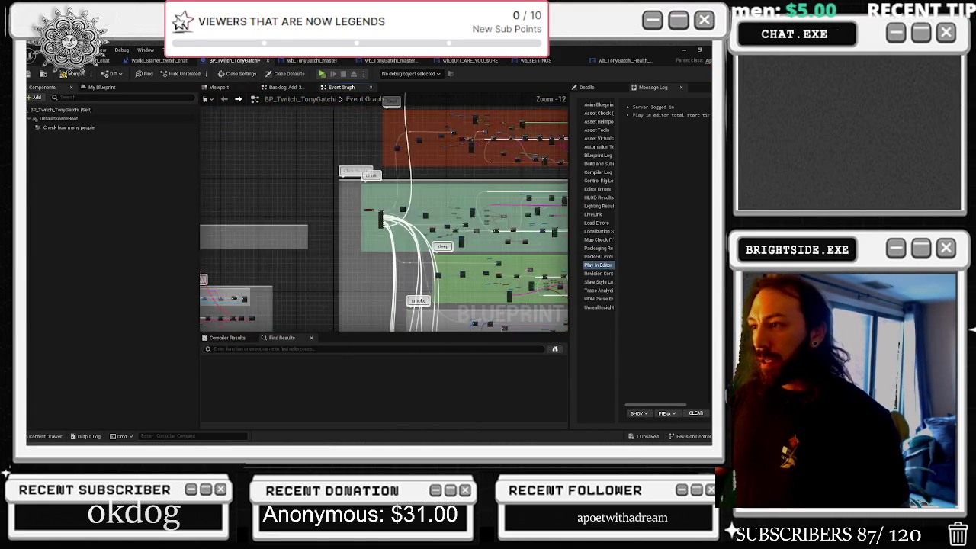
scroll(436, 248, "up", 8)
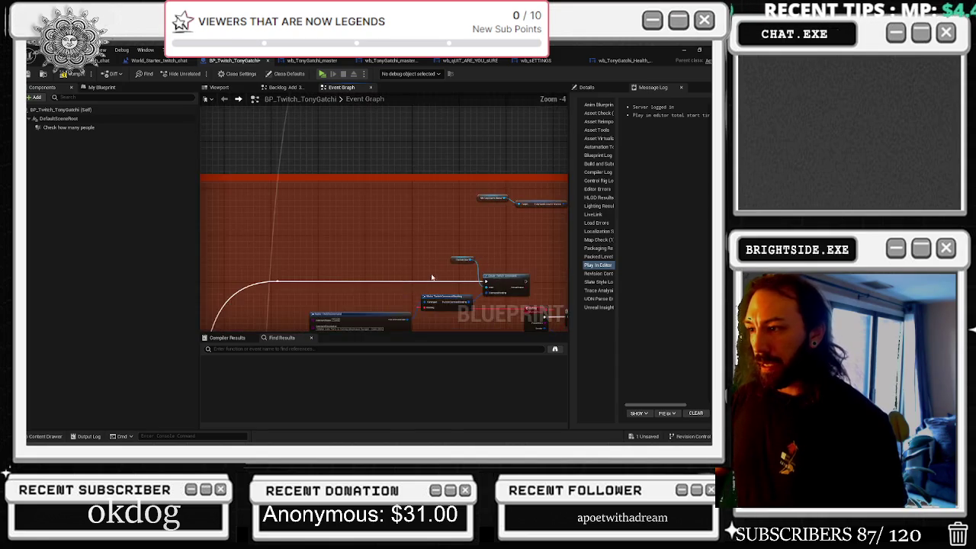
scroll(414, 238, "up", 1)
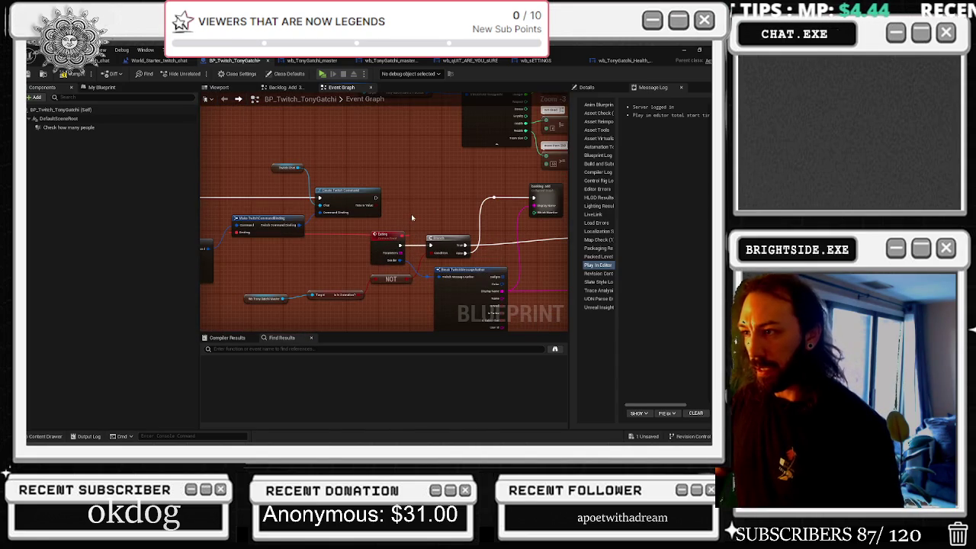
mouse_move(436, 205)
left_mouse_down()
mouse_move(486, 213)
mouse_move(469, 161)
left_mouse_up()
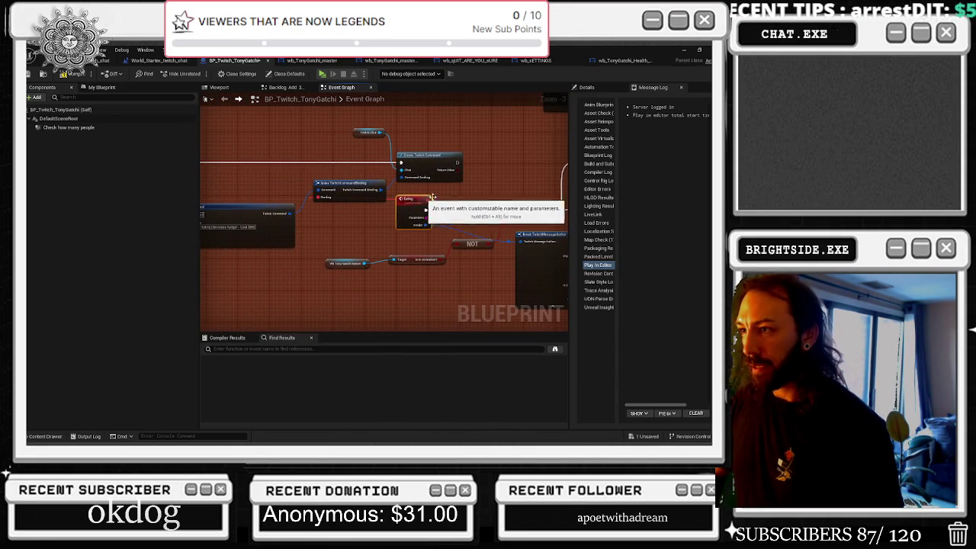
scroll(433, 155, "down", 2)
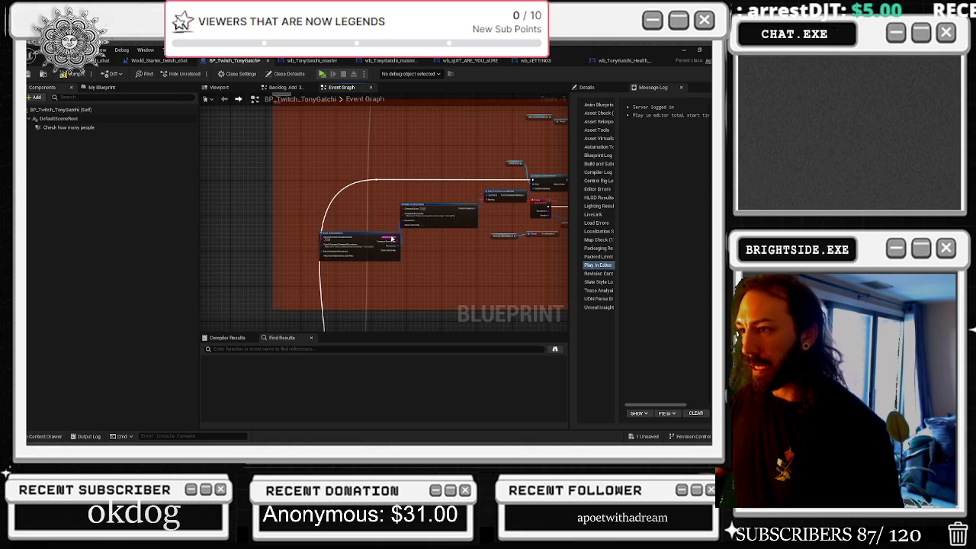
left_click_drag(380, 236, 358, 234)
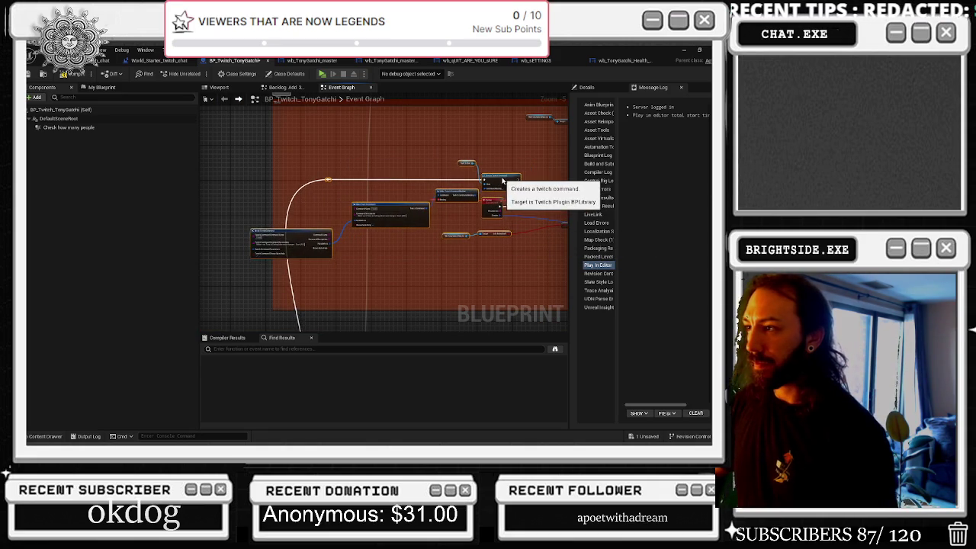
Step: Widen the red food comment box leftward and shift it slightly right
key("alt+Tab")
key("Escape")
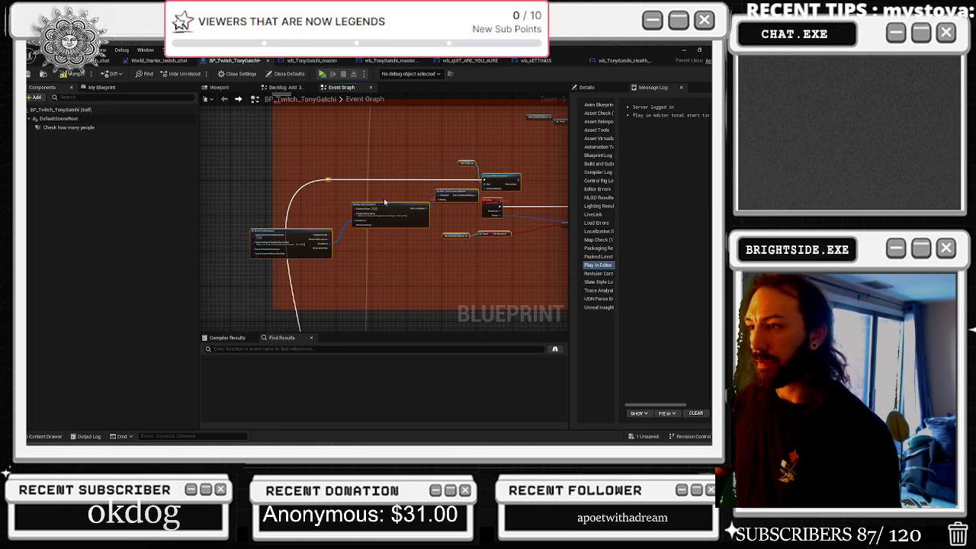
left_click_drag(273, 166, 225, 168)
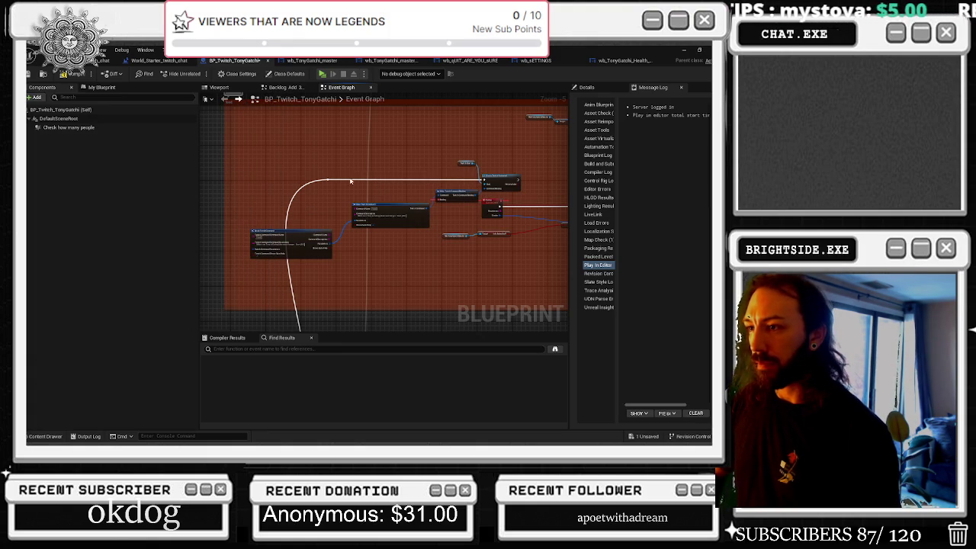
scroll(392, 210, "down", 7)
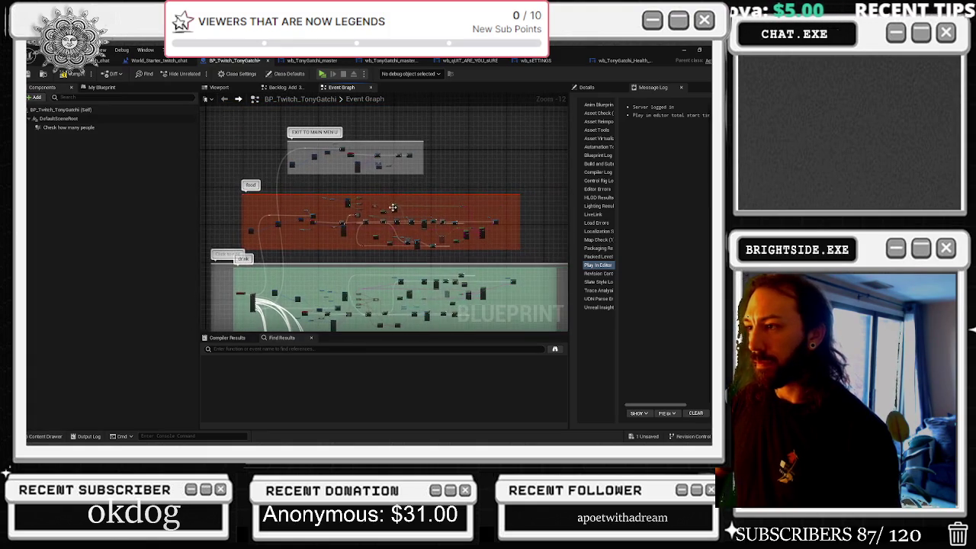
left_click_drag(381, 195, 394, 197)
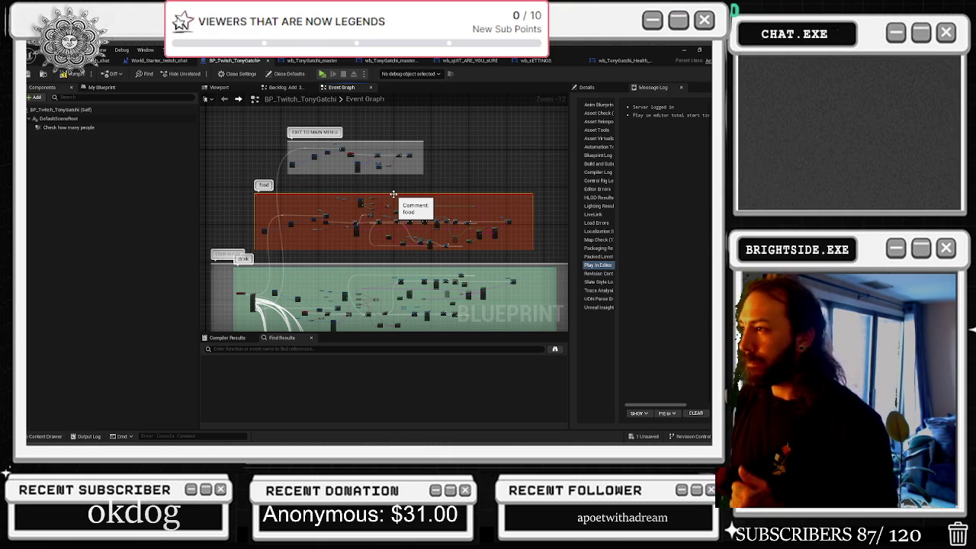
Step: Add a new Branch node right after the Eating event and shift both nodes to the right
scroll(455, 246, "up", 8)
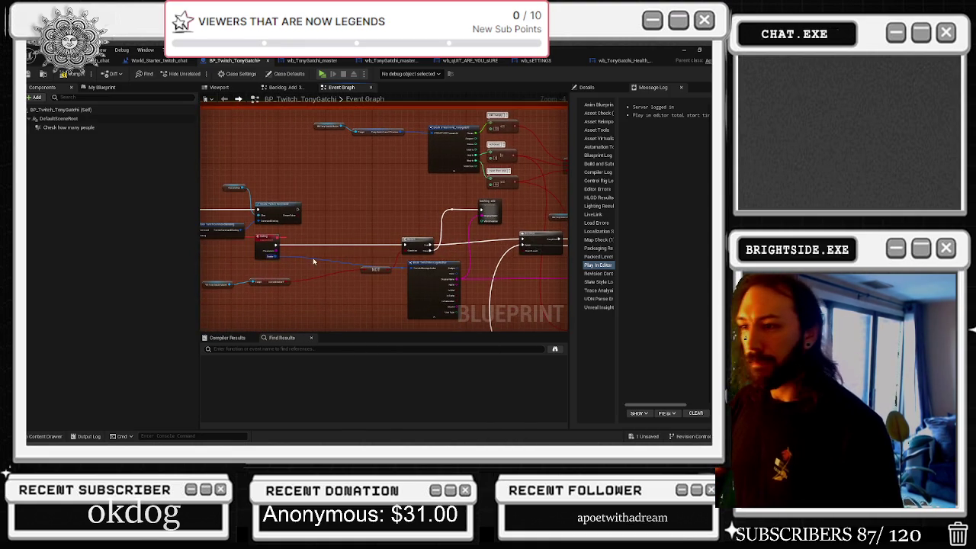
scroll(313, 261, "up", 2)
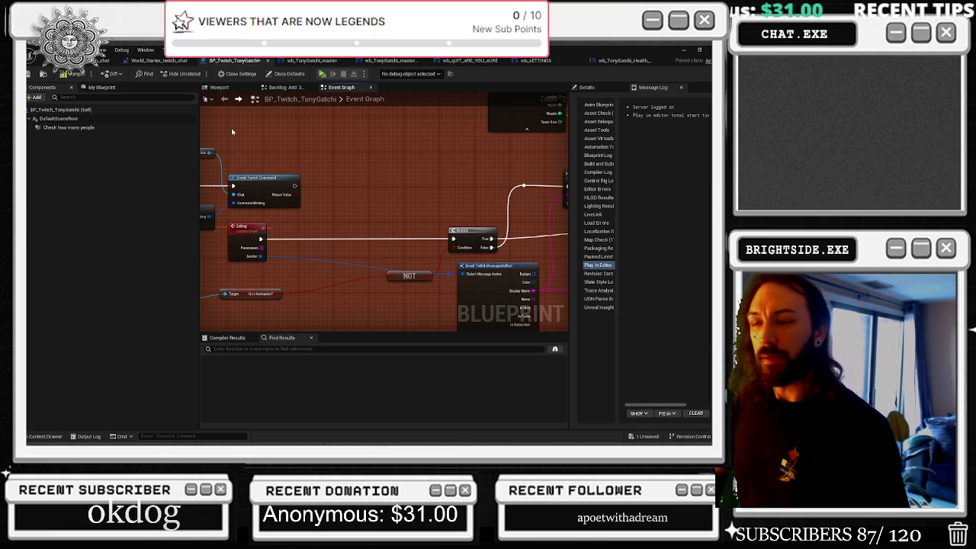
left_click(298, 224)
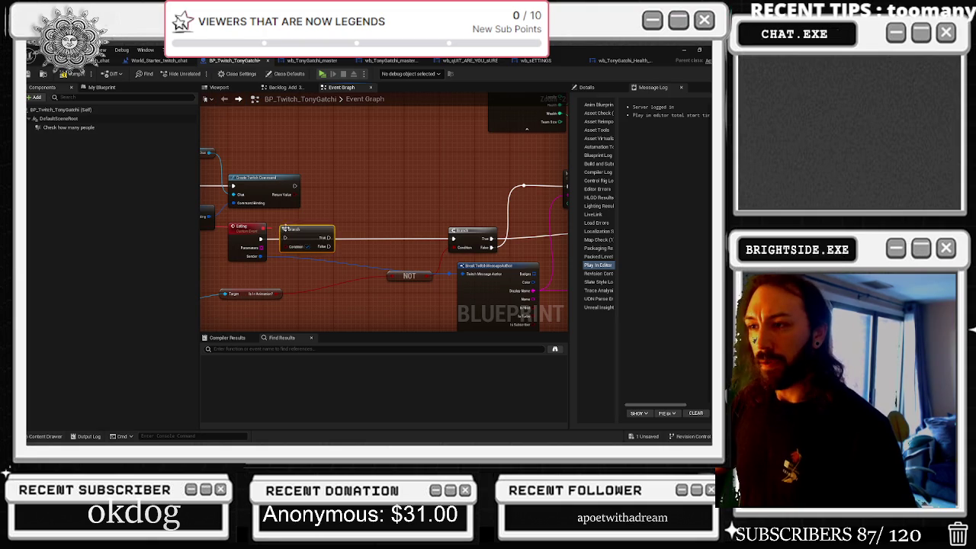
left_click_drag(262, 236, 353, 237)
left_click(272, 231)
scroll(353, 216, "up", 1)
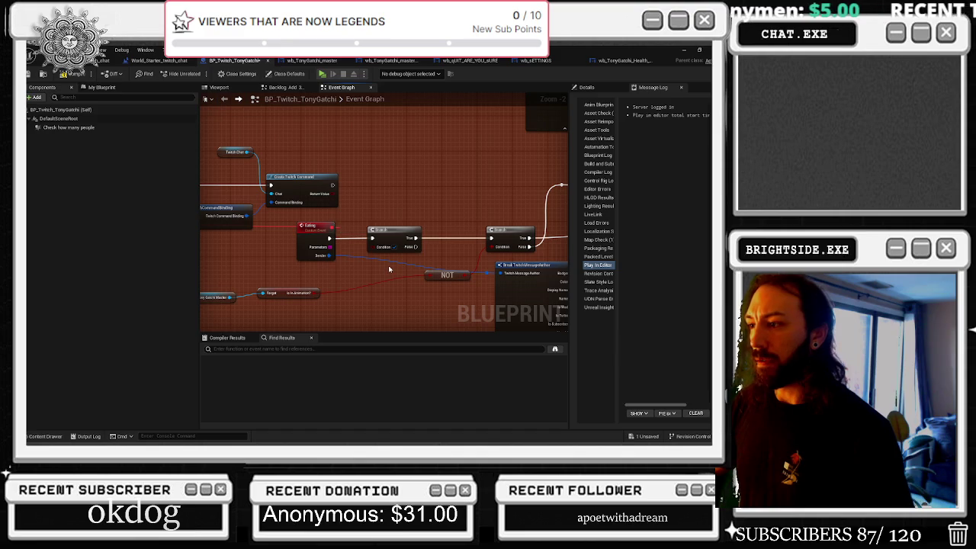
mouse_move(483, 272)
left_mouse_down()
mouse_move(350, 274)
mouse_move(312, 233)
mouse_move(527, 228)
left_mouse_up()
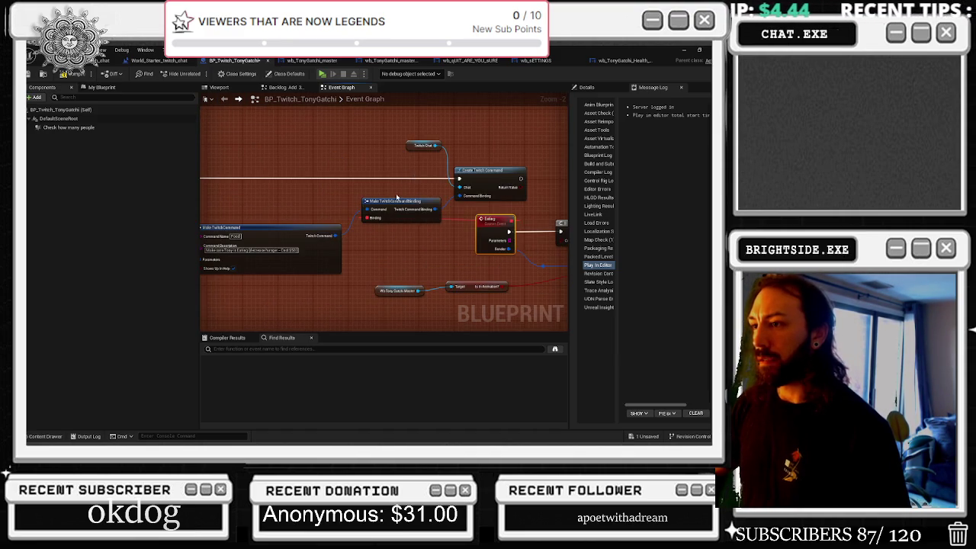
Step: Pan to the Create Twitch Command nodes and move the new Branch node further right
mouse_move(332, 215)
left_mouse_down()
mouse_move(375, 196)
mouse_move(359, 265)
mouse_move(435, 224)
mouse_move(470, 226)
mouse_move(427, 221)
left_mouse_up()
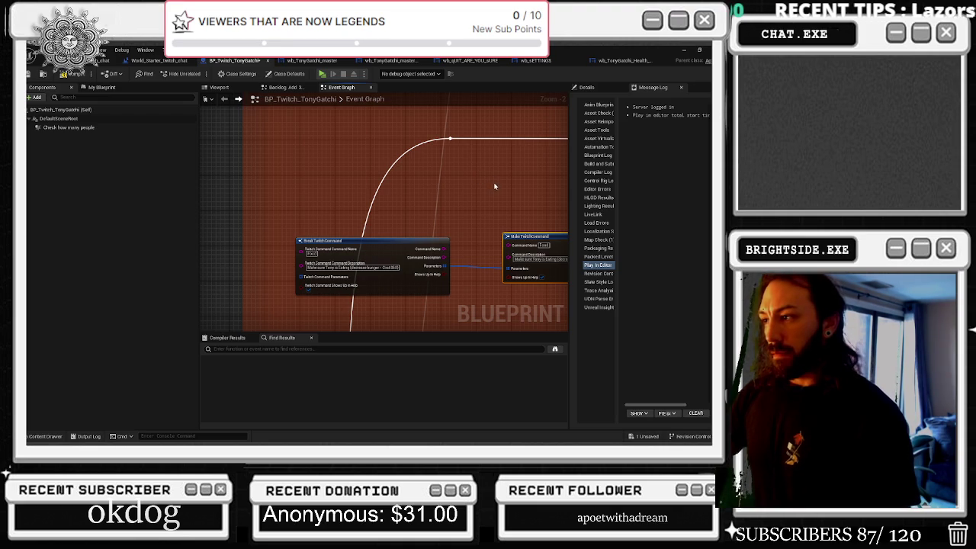
left_click_drag(508, 180, 331, 217)
left_click_drag(403, 198, 224, 230)
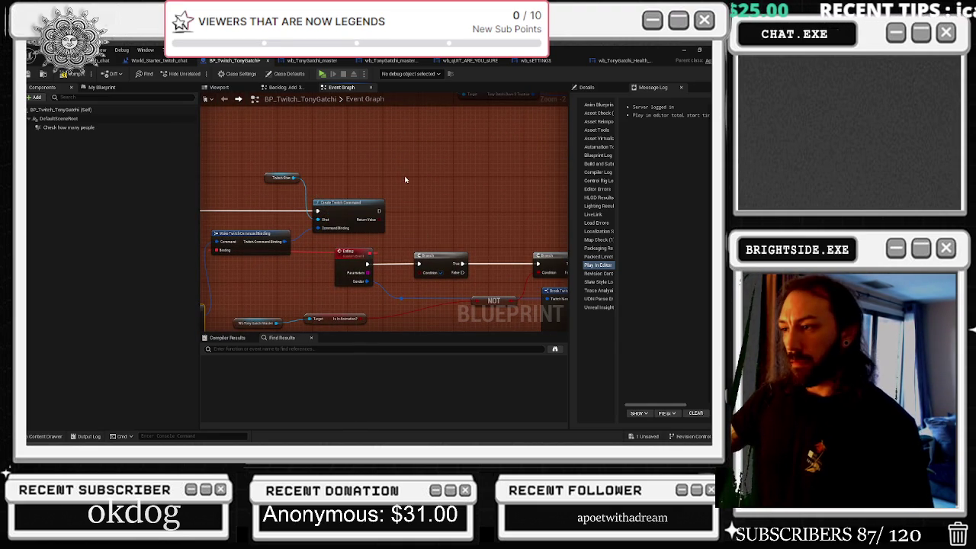
mouse_move(454, 234)
left_mouse_down()
mouse_move(387, 204)
mouse_move(420, 238)
left_mouse_up()
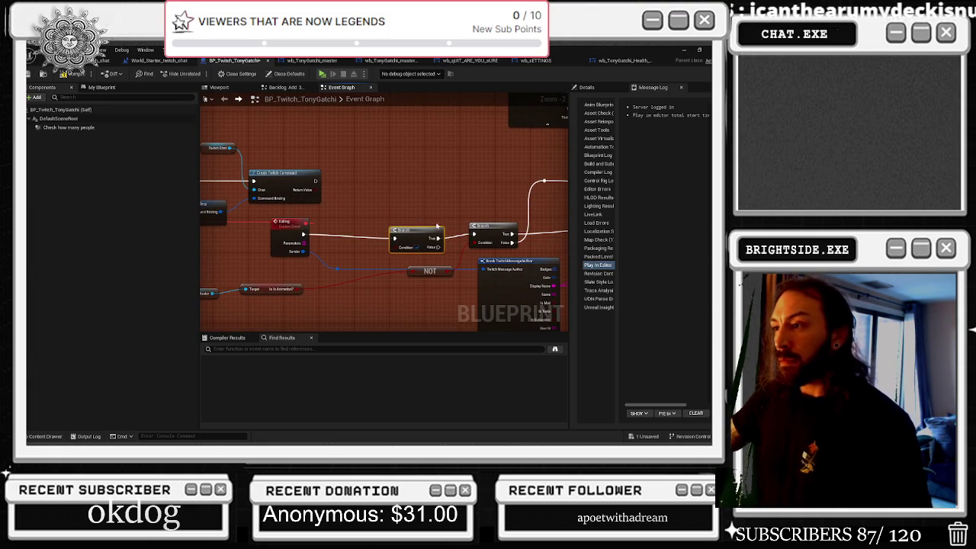
Step: Move the NOT node lower beneath the new Branch and show the My Blueprint variables list
mouse_move(407, 178)
left_mouse_down()
mouse_move(334, 244)
mouse_move(388, 287)
mouse_move(415, 287)
mouse_move(408, 304)
left_mouse_up()
left_click(237, 261)
left_click_drag(480, 241, 475, 281)
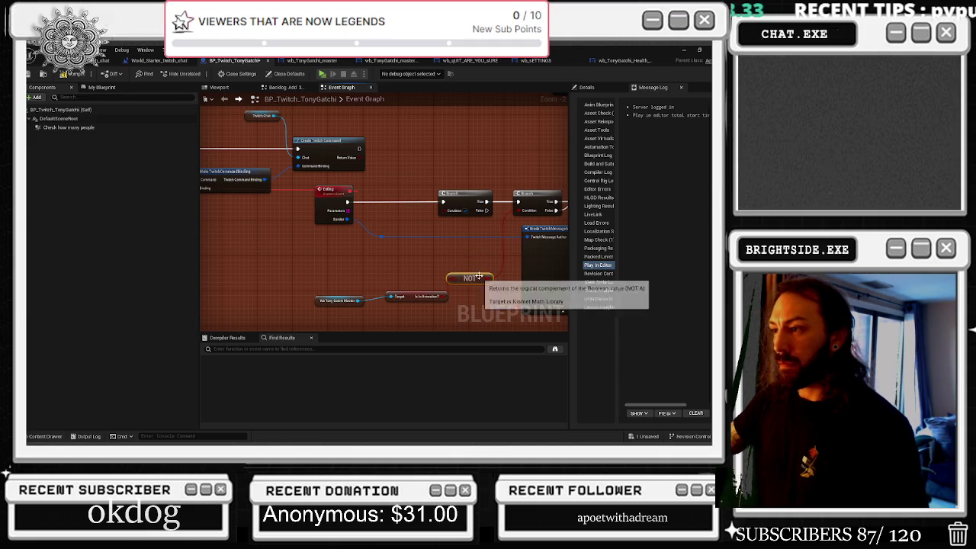
left_click(102, 88)
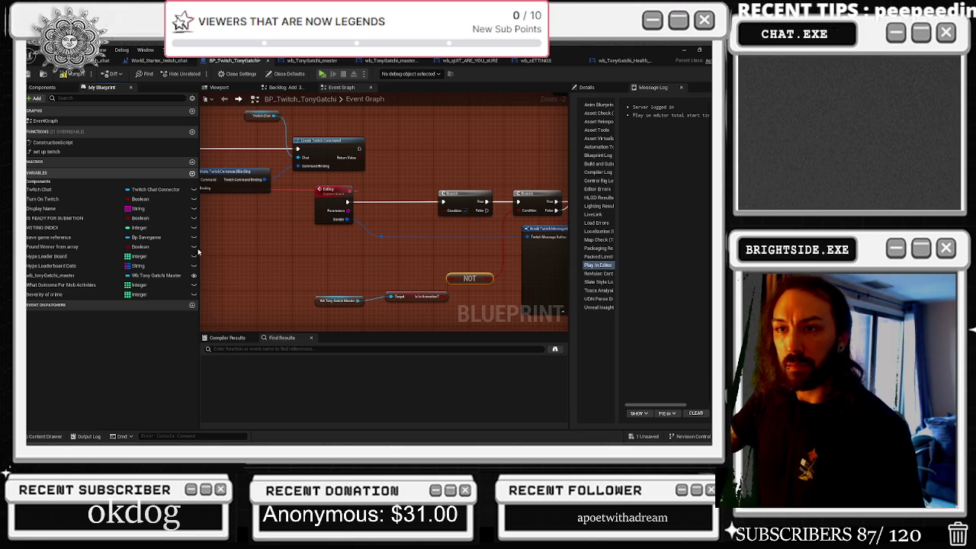
Step: Add a Boolean variable named chat control and place its getter beside the Branch
left_click(192, 173)
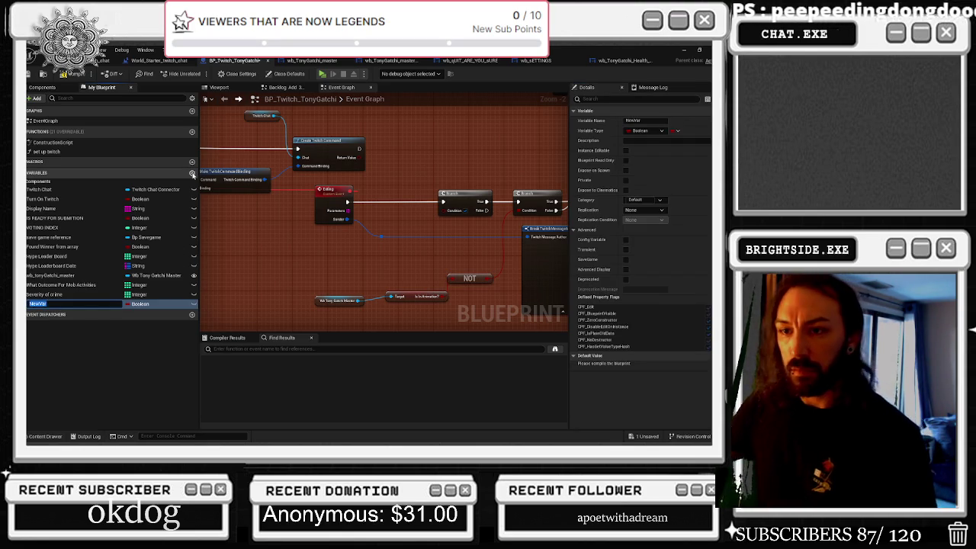
type("chat control")
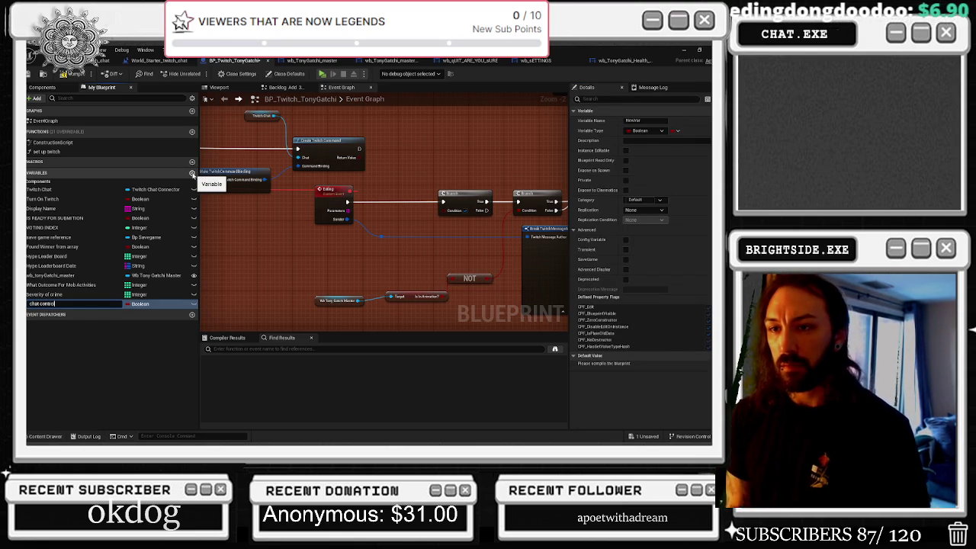
key("Return")
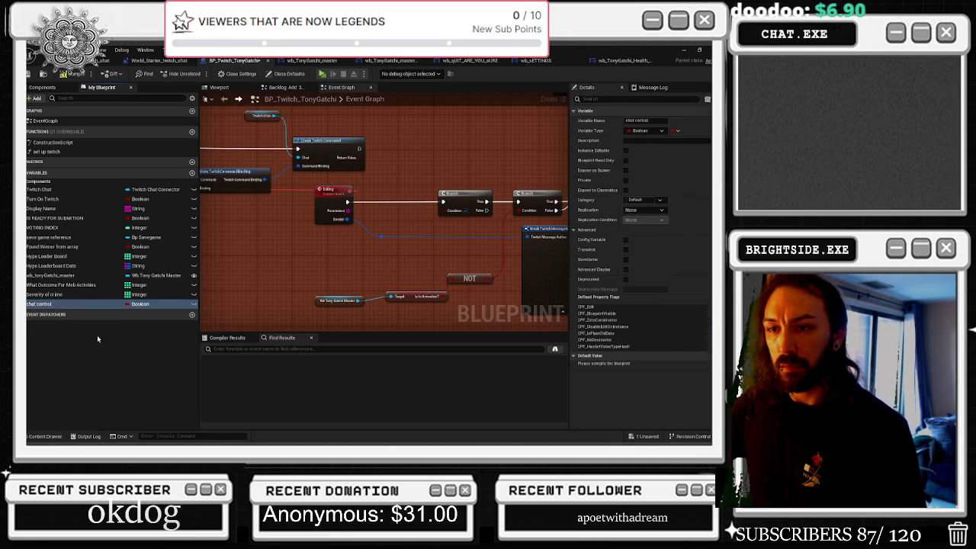
mouse_move(76, 303)
left_mouse_down()
mouse_move(297, 227)
mouse_move(293, 241)
mouse_move(373, 231)
mouse_move(377, 220)
mouse_move(398, 227)
left_mouse_up()
Step: Compile the blueprint and set chat control's default value to true
left_click(512, 141)
left_click(409, 231)
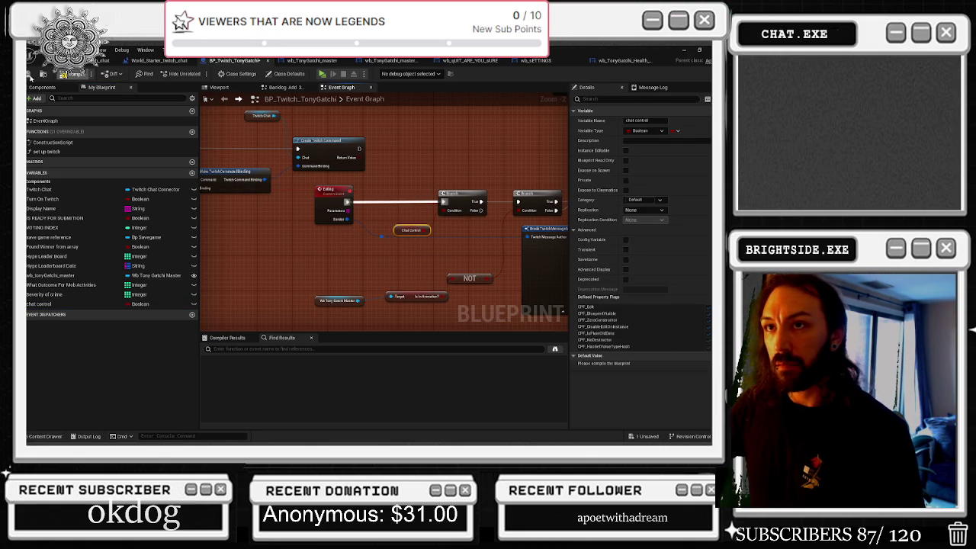
key("F7")
left_click(626, 365)
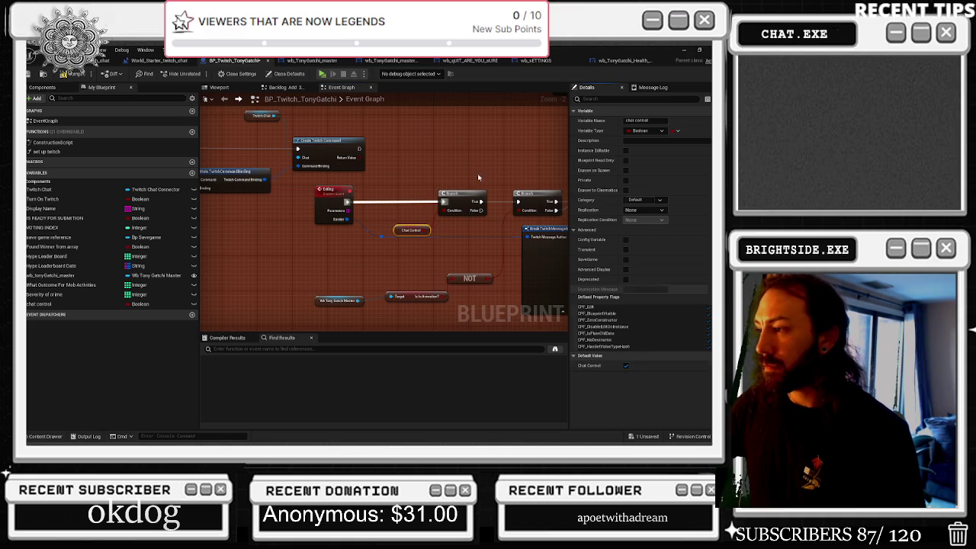
left_click(445, 278)
Step: Add an OR Boolean node from Chat Control and position both nodes lower left
left_click_drag(428, 230, 421, 215)
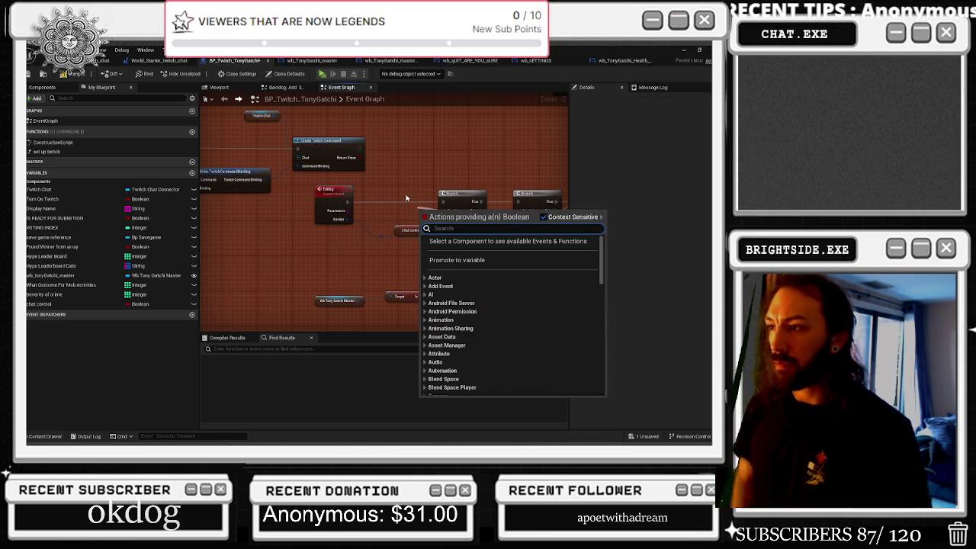
type("or boolean")
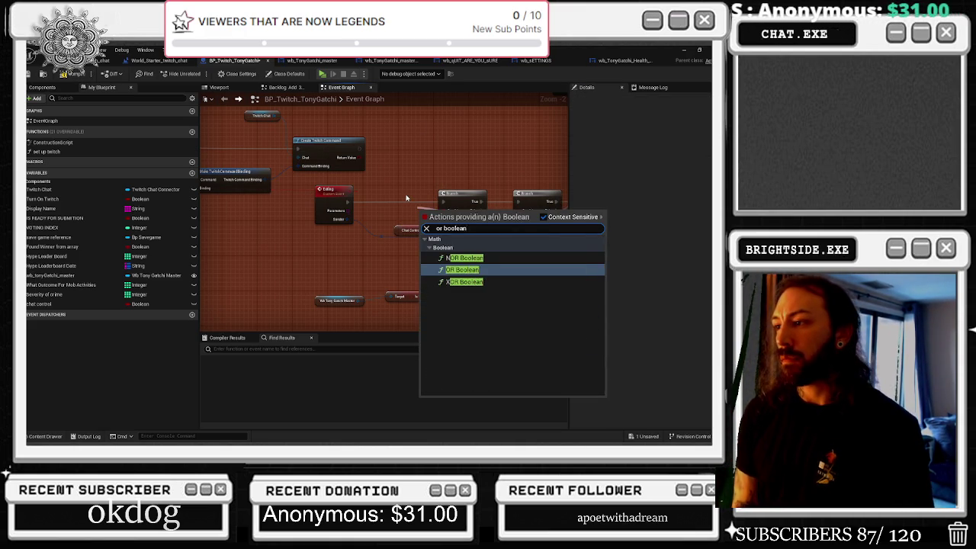
key("Return")
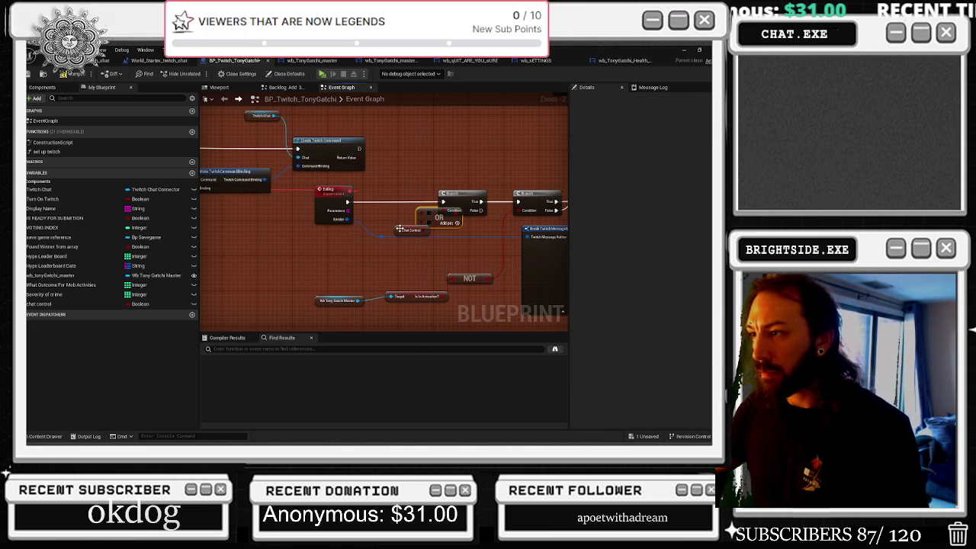
left_click_drag(399, 228, 339, 246)
left_click_drag(438, 217, 413, 244)
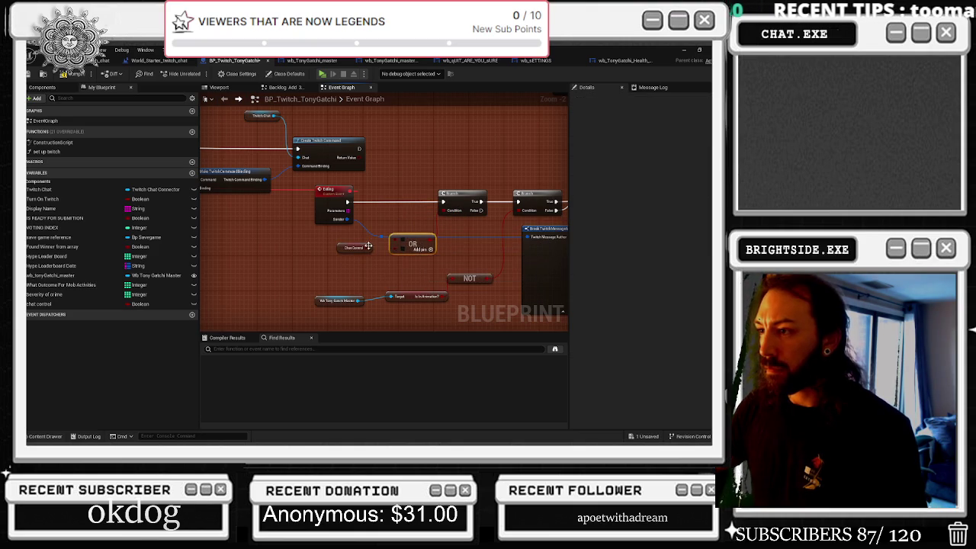
scroll(392, 243, "up", 2)
mouse_move(398, 246)
left_mouse_down()
mouse_move(299, 224)
mouse_move(305, 216)
mouse_move(385, 243)
left_mouse_up()
Step: Shift the Eating custom event slightly left and bring the command binding nodes into view
left_click(308, 185)
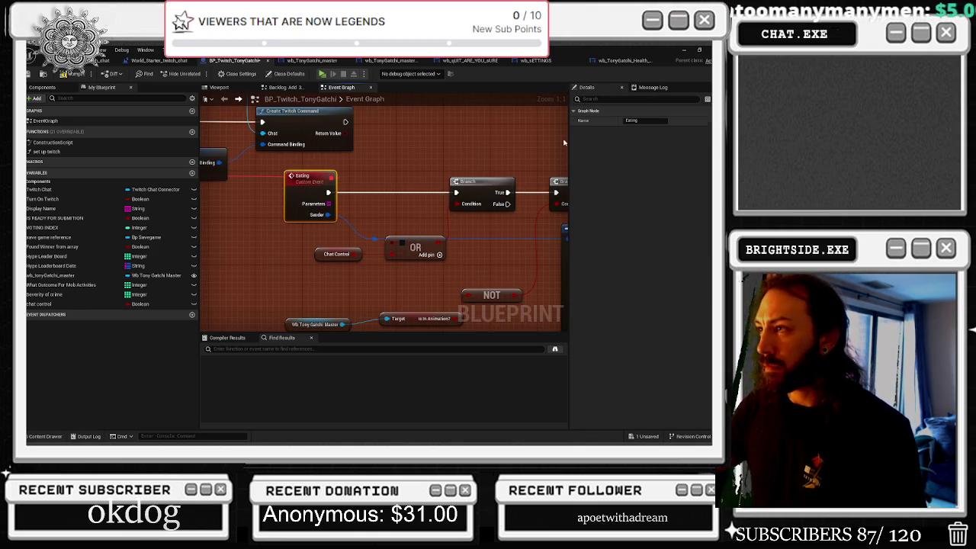
left_click(634, 90)
left_click(588, 88)
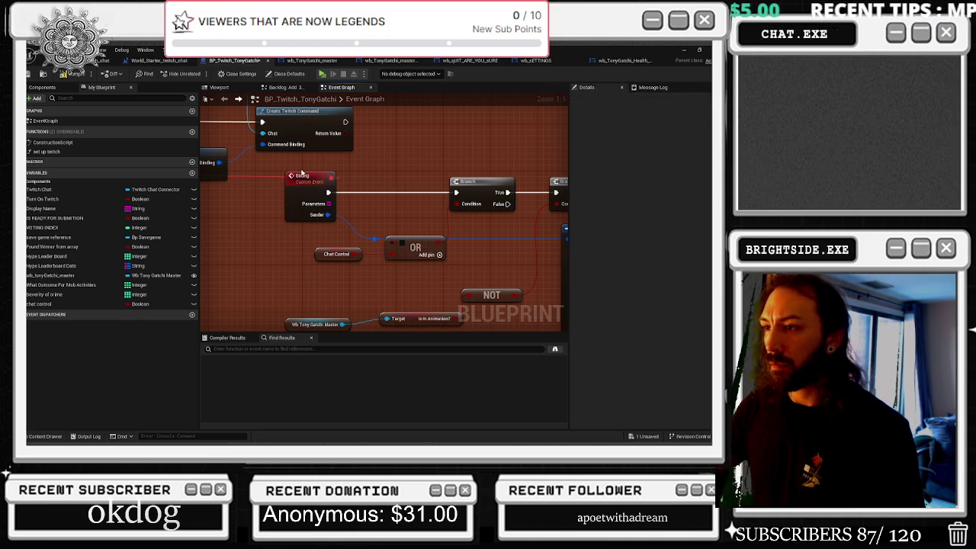
left_click_drag(308, 185, 291, 185)
left_click(361, 174)
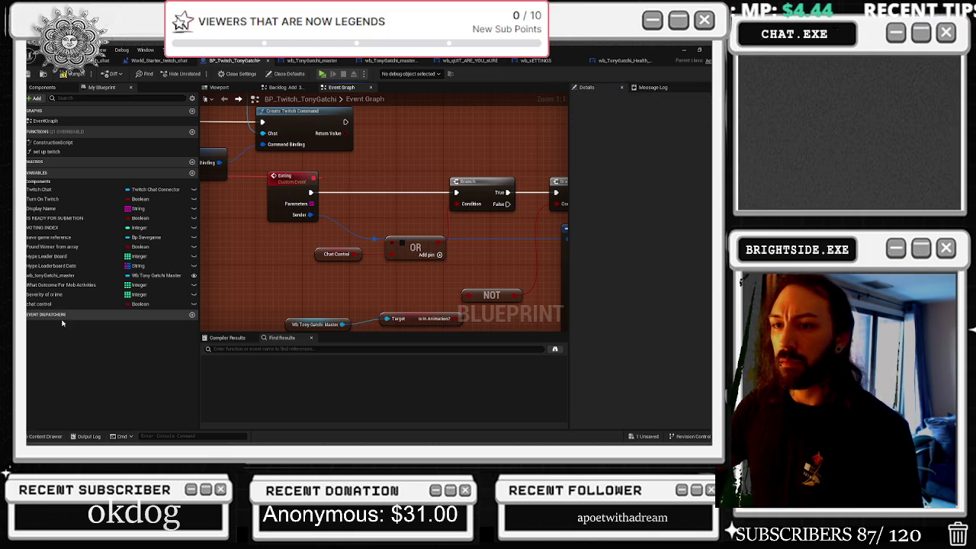
left_click(42, 303)
left_click(287, 189)
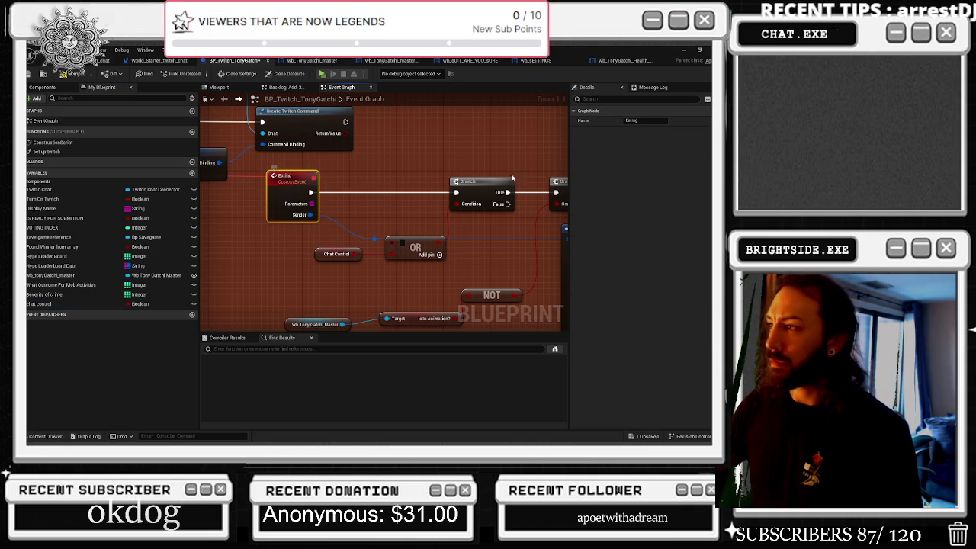
mouse_move(347, 170)
left_mouse_down()
mouse_move(531, 203)
mouse_move(448, 200)
left_mouse_up()
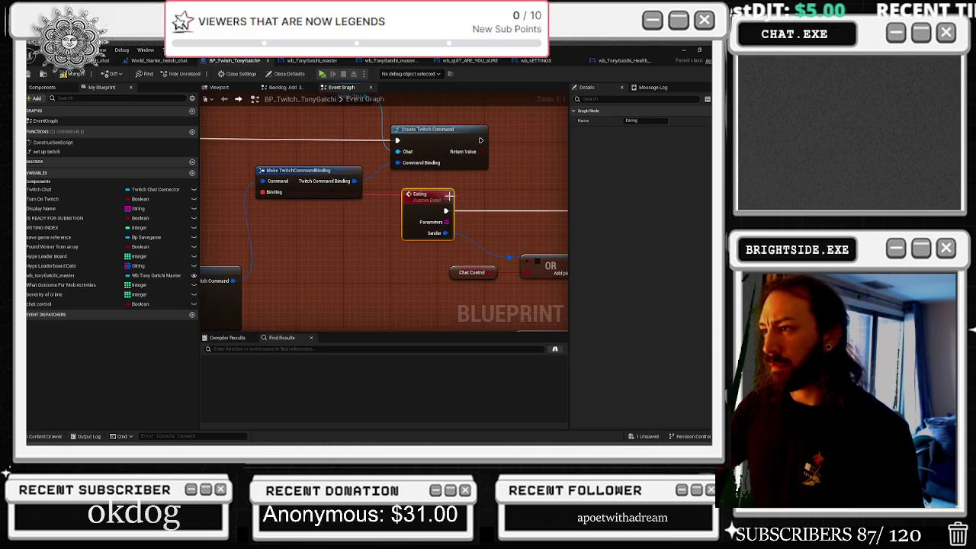
left_click(421, 200)
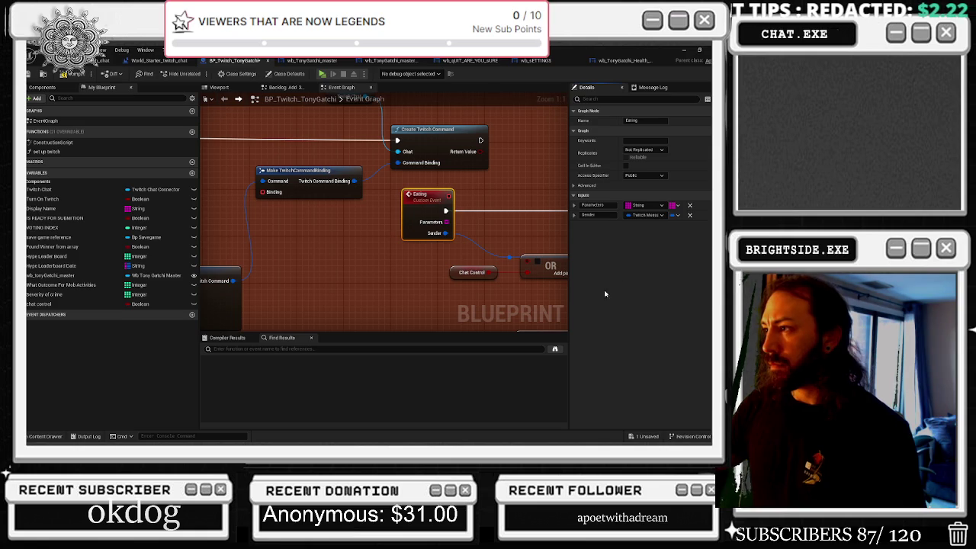
Step: Connect the Eating event to the Binding input and name its third input chat control
mouse_move(261, 191)
left_mouse_down()
mouse_move(461, 202)
mouse_move(452, 196)
left_mouse_up()
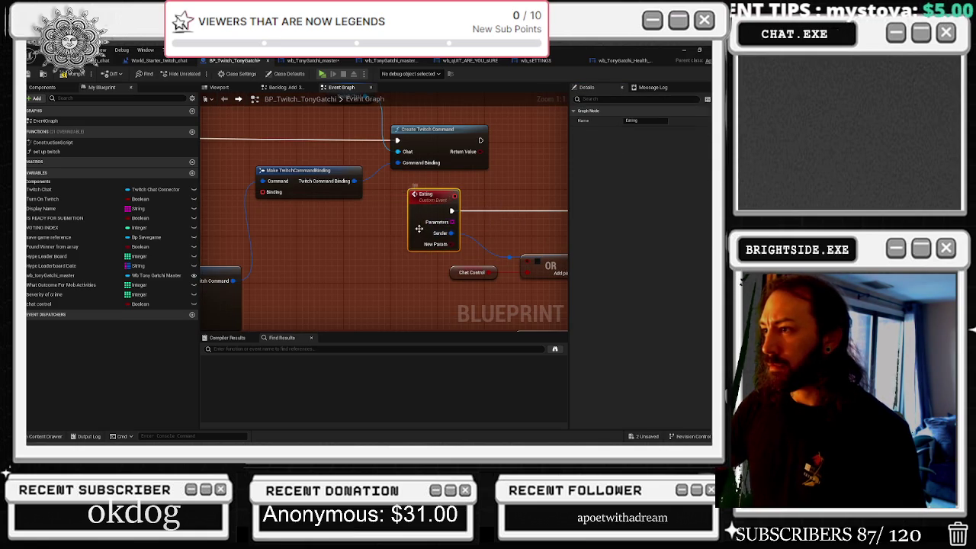
left_click(593, 225)
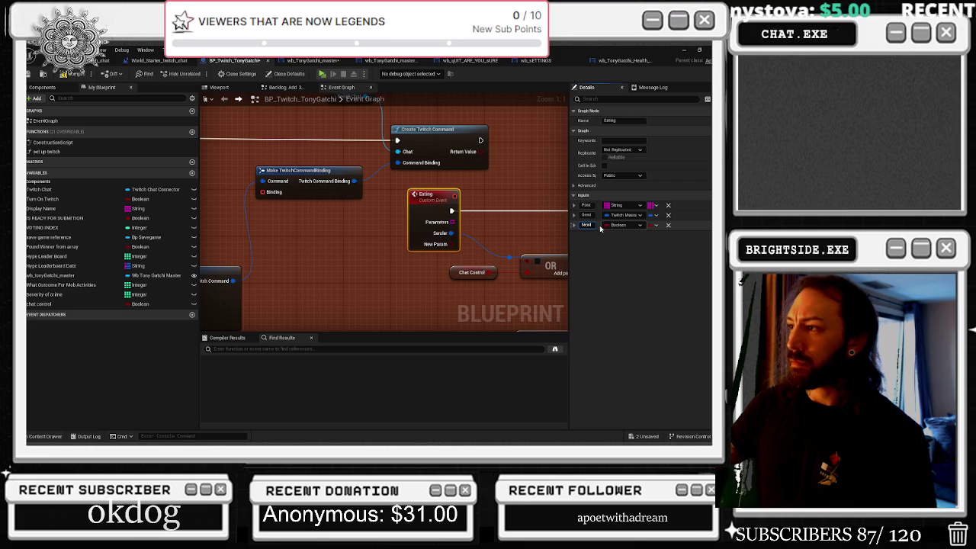
type("chatCo")
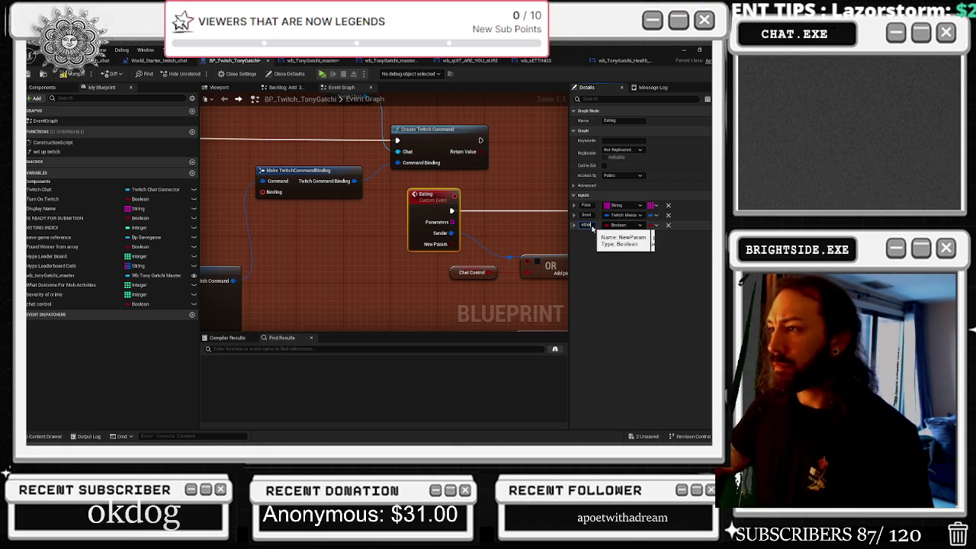
left_click(481, 187)
mouse_move(454, 196)
left_mouse_down()
mouse_move(246, 213)
mouse_move(272, 204)
mouse_move(262, 191)
left_mouse_up()
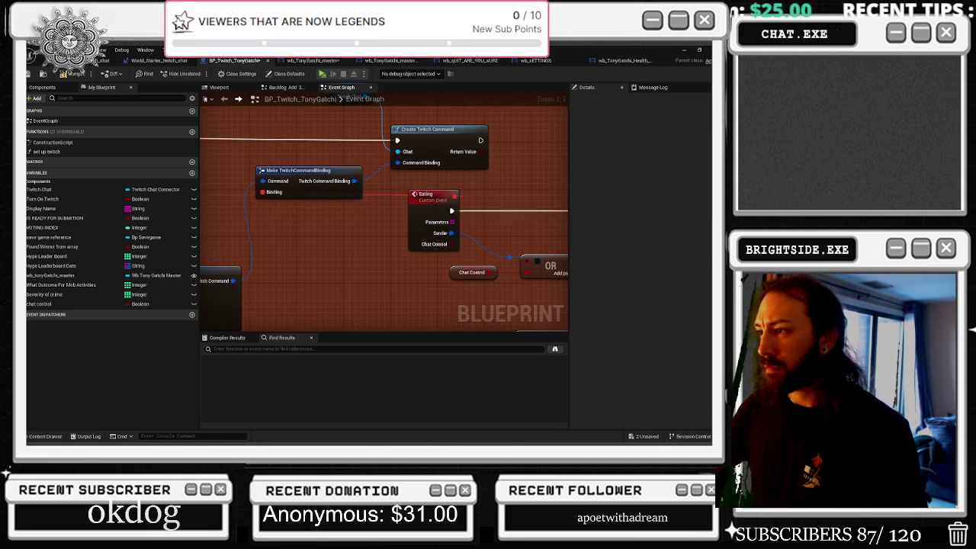
mouse_move(361, 225)
left_mouse_down()
mouse_move(369, 241)
mouse_move(412, 221)
left_mouse_up()
left_click(333, 220)
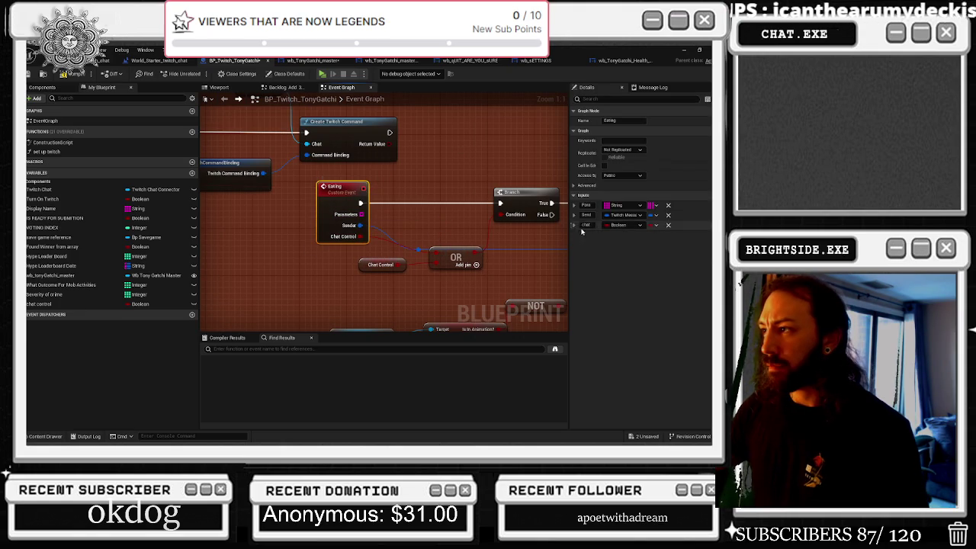
Step: Rename Eating's third input using 'Bool' and compile, which reports a signature mismatch
left_click(584, 224)
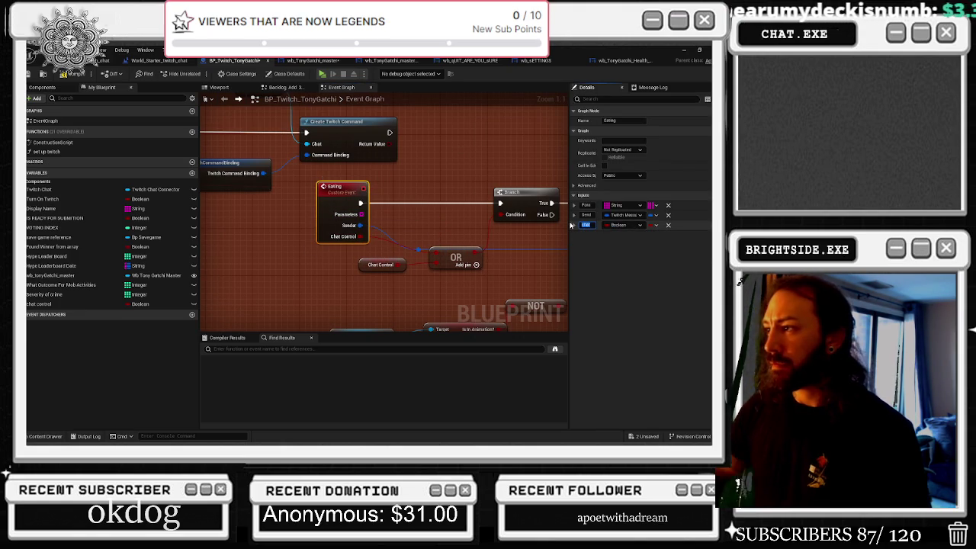
type("Bool")
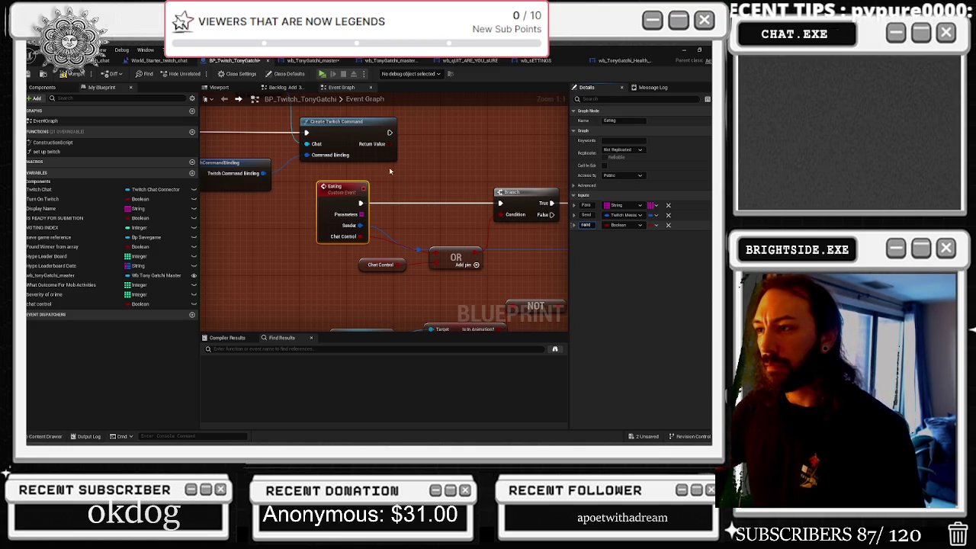
left_click_drag(229, 197, 426, 201)
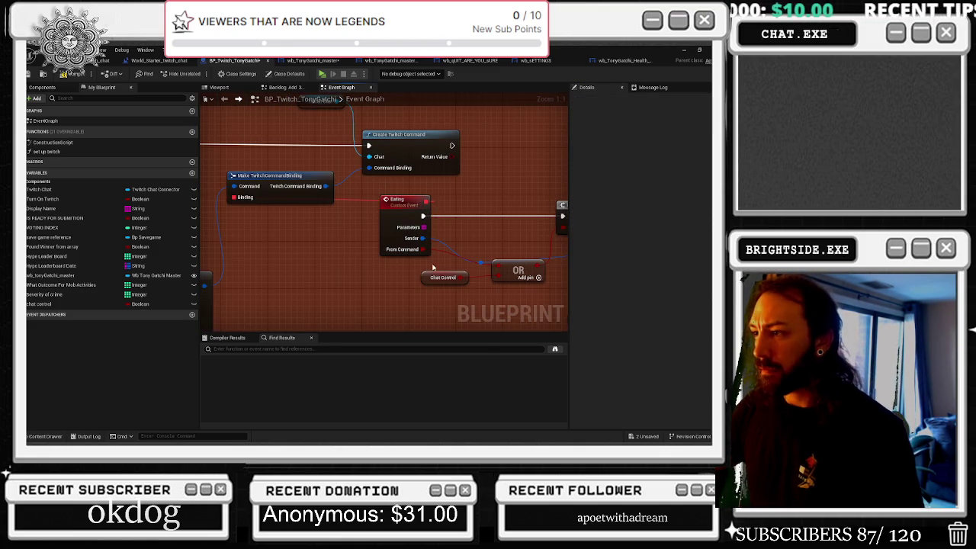
left_click(387, 197)
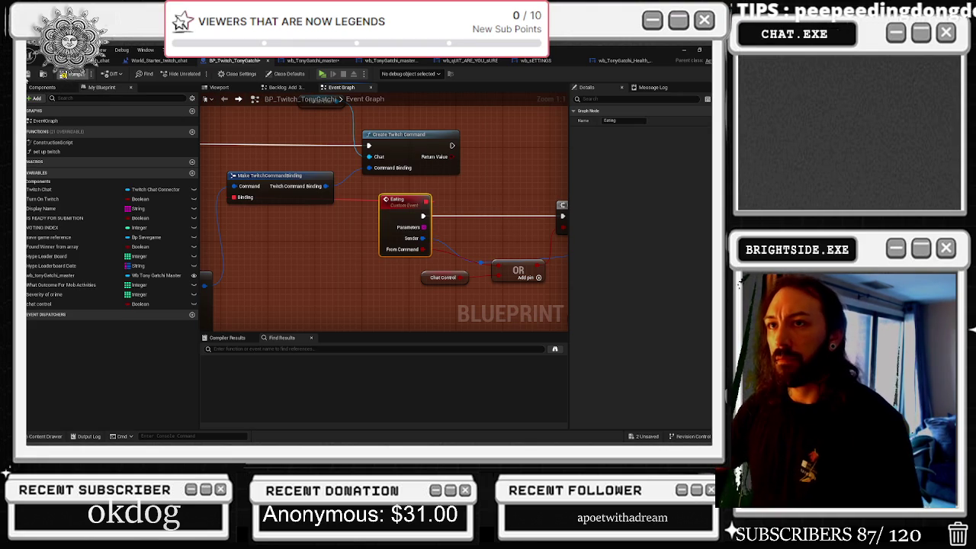
left_click(74, 74)
mouse_move(413, 258)
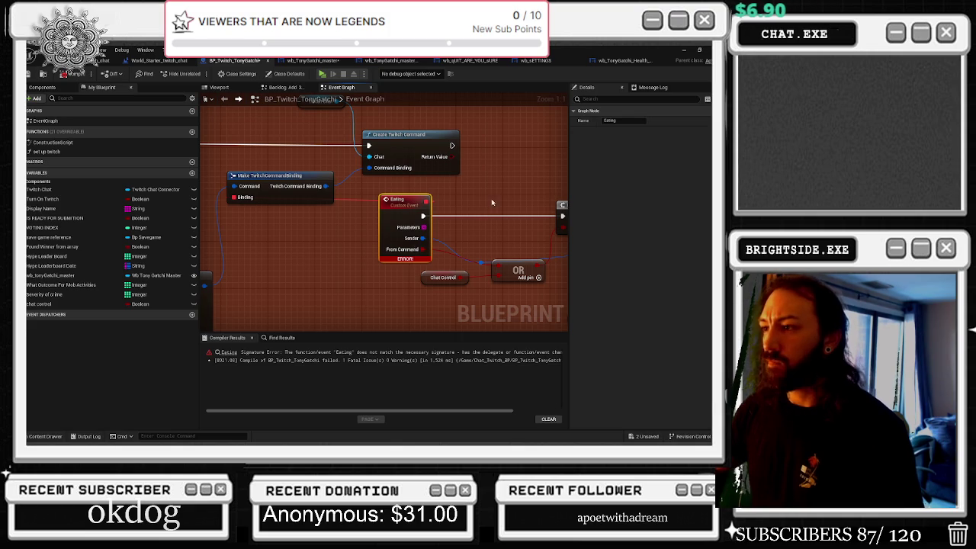
Step: Undo the pin links, input rename, node move and added third input on the Eating event
key("ctrl+z")
key("ctrl+z")
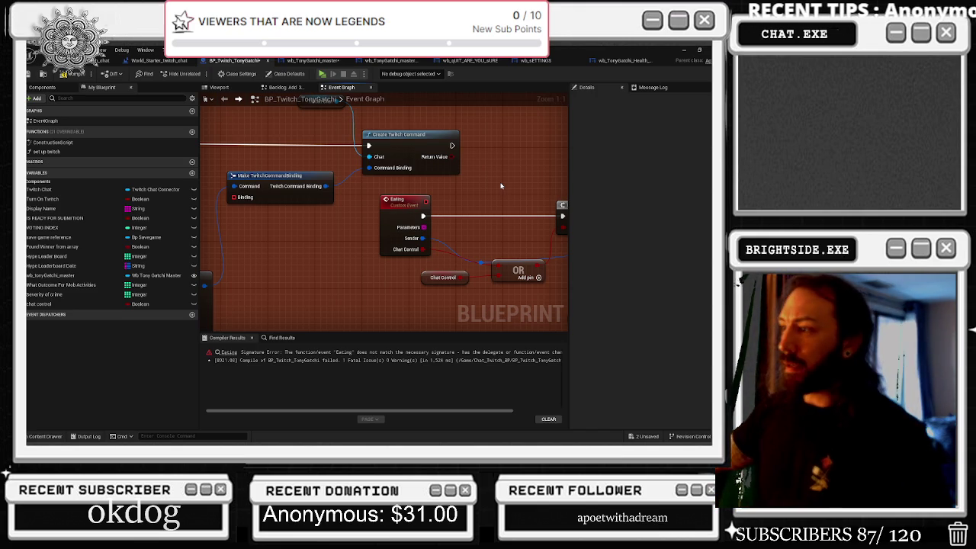
left_click(404, 202)
left_click_drag(498, 208, 460, 209)
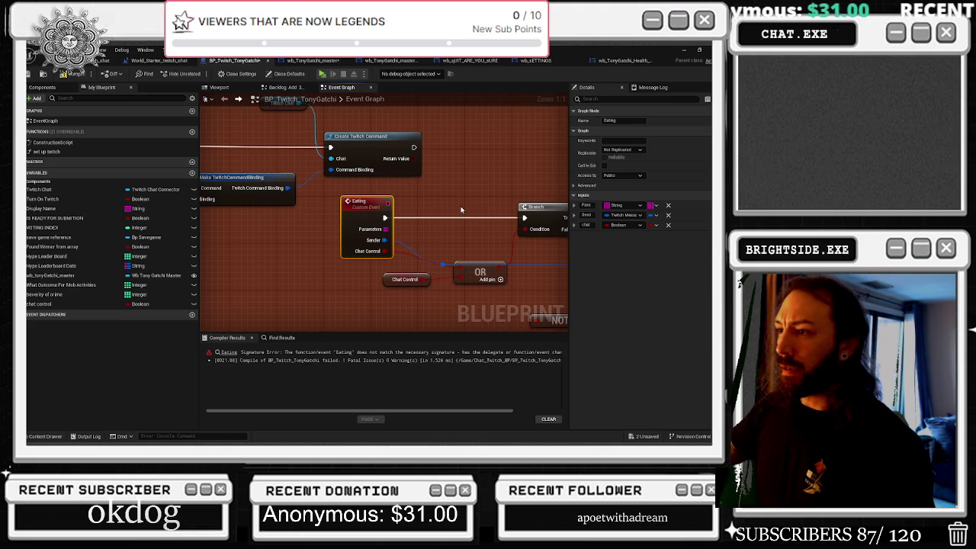
key("ctrl+z")
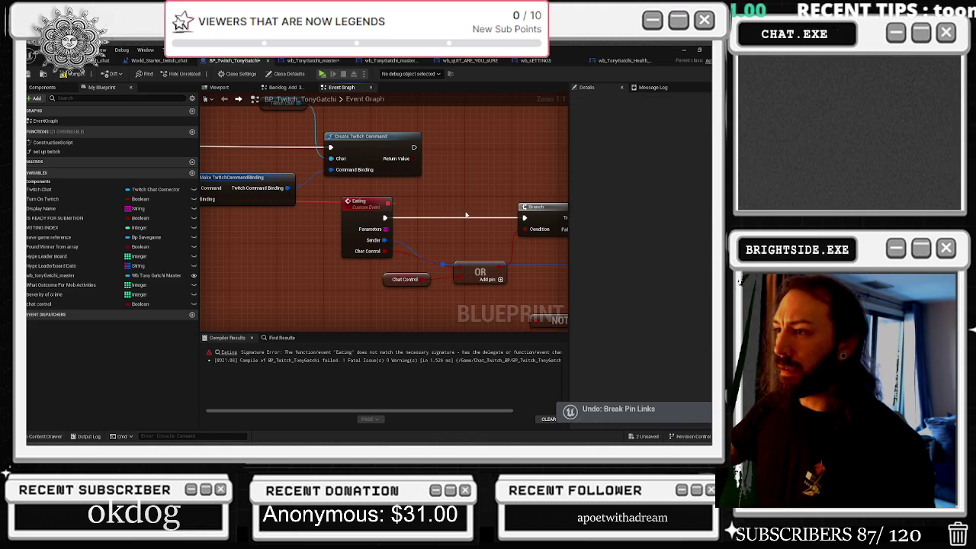
key("ctrl+z")
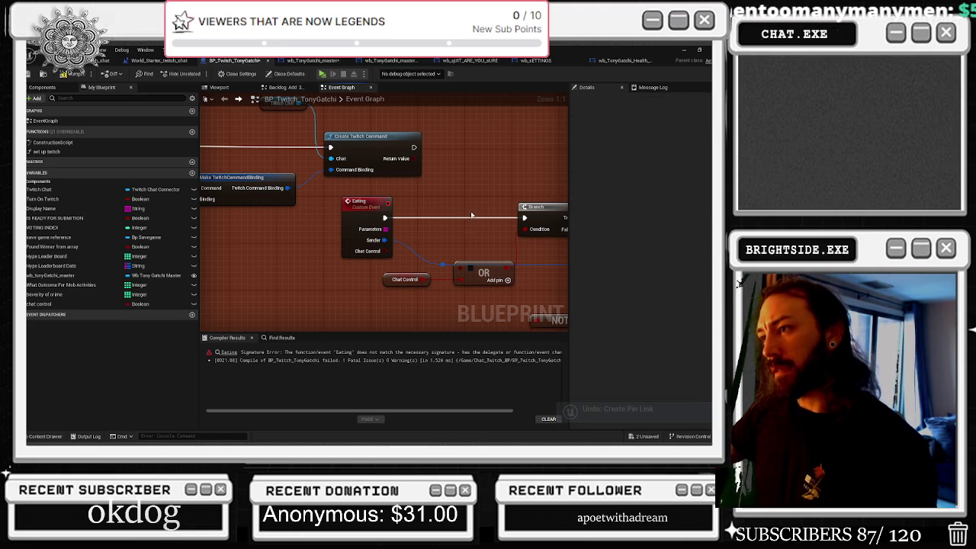
key("ctrl+z")
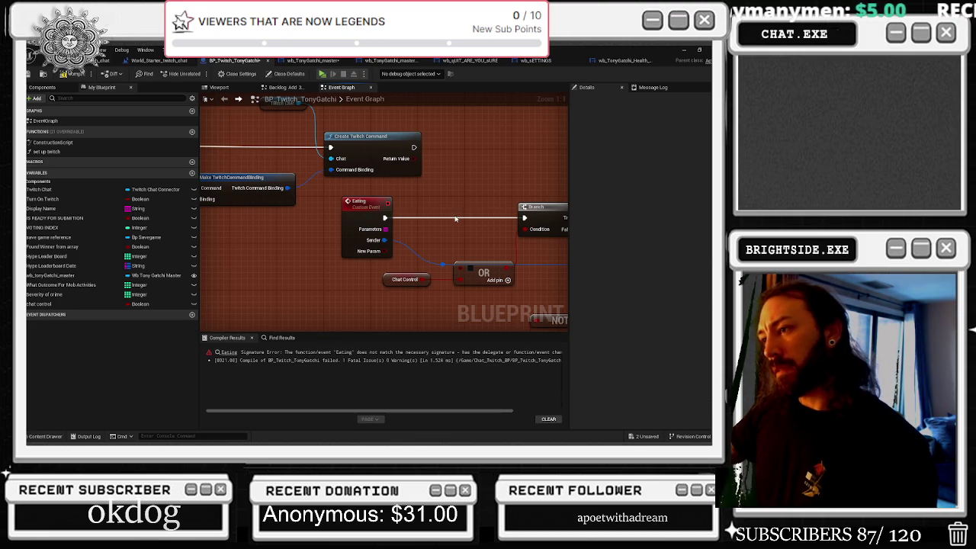
key("ctrl+z")
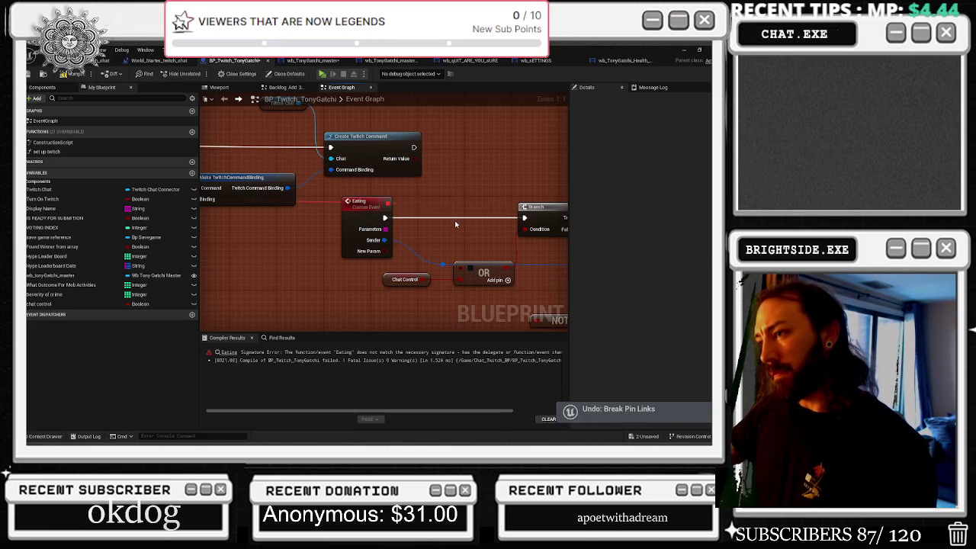
key("ctrl+z")
key("ctrl+z")
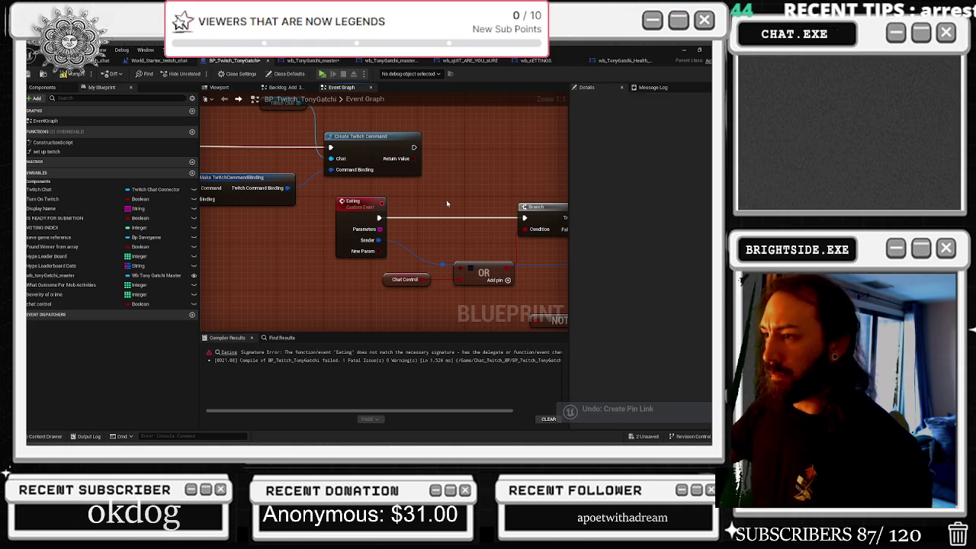
key("ctrl+z")
key("ctrl+z")
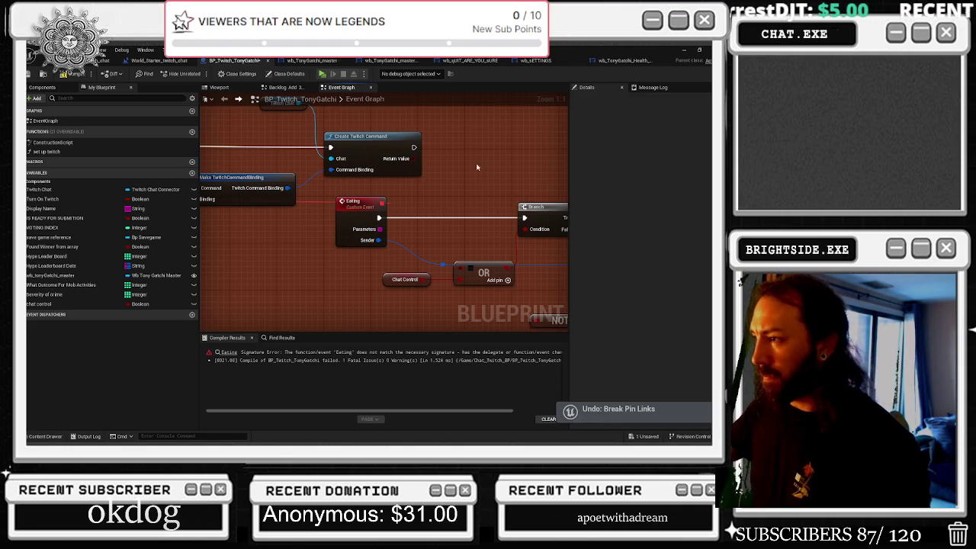
left_click_drag(482, 168, 425, 155)
mouse_move(413, 255)
left_mouse_down()
mouse_move(377, 272)
mouse_move(501, 228)
mouse_move(467, 215)
left_mouse_up()
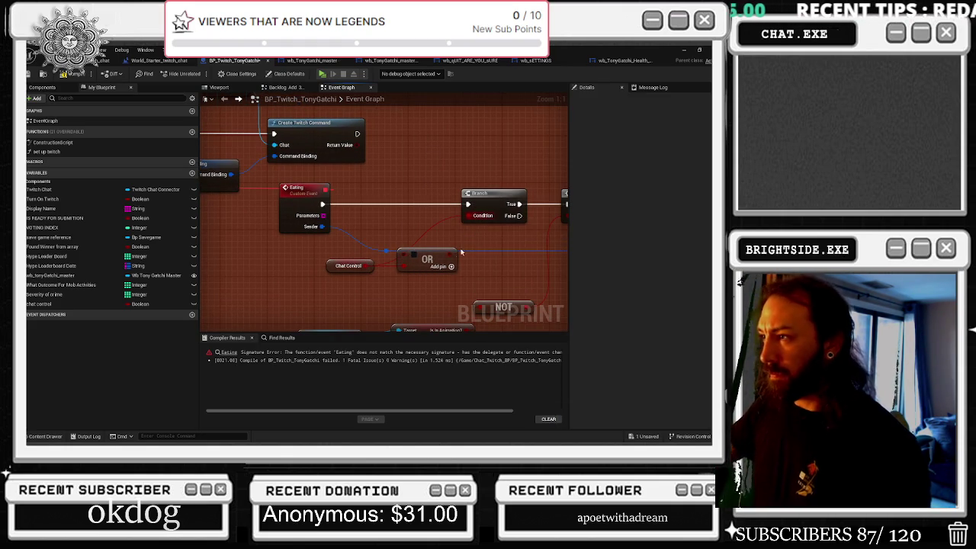
key("ctrl+z")
left_click_drag(331, 265, 396, 275)
scroll(415, 274, "down", 2)
left_click_drag(426, 197, 468, 267)
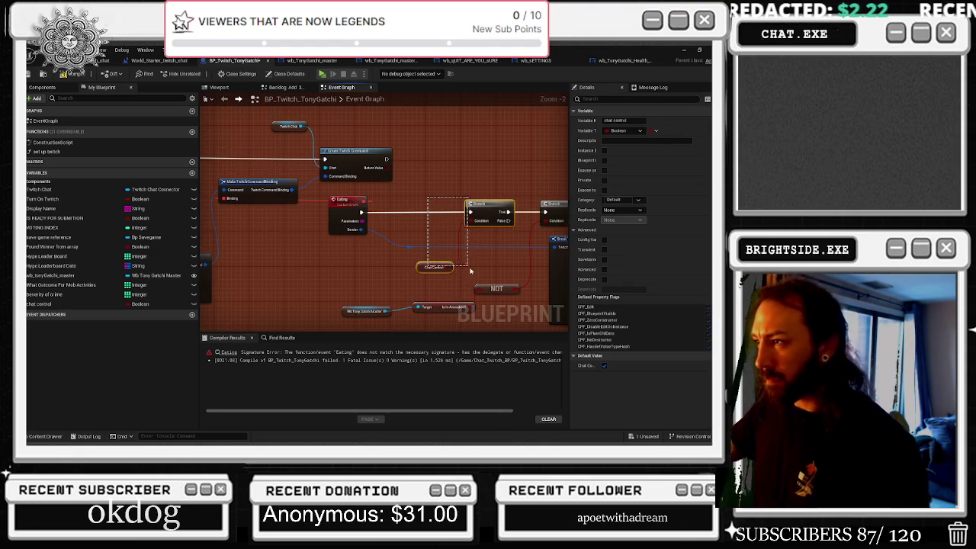
left_click_drag(484, 206, 428, 208)
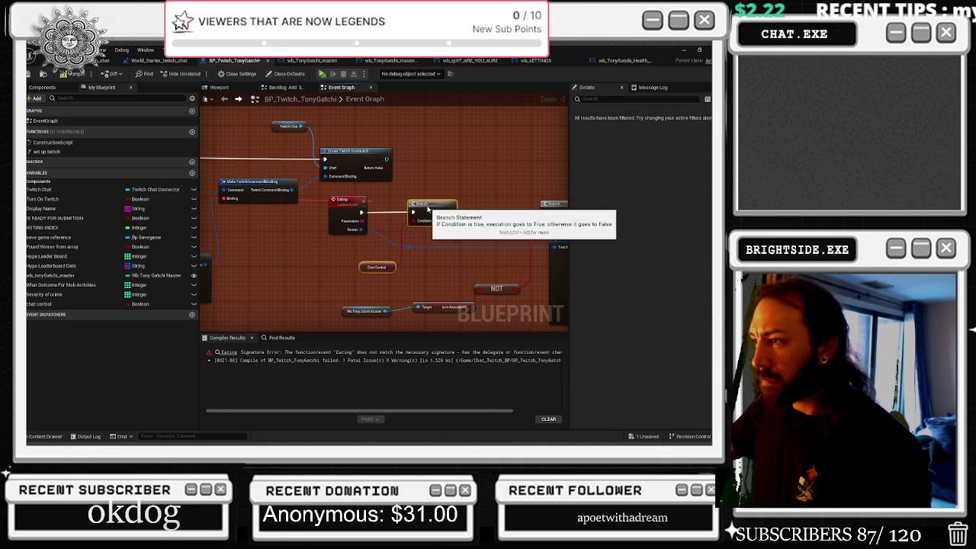
left_click(429, 200)
scroll(440, 194, "up", 1)
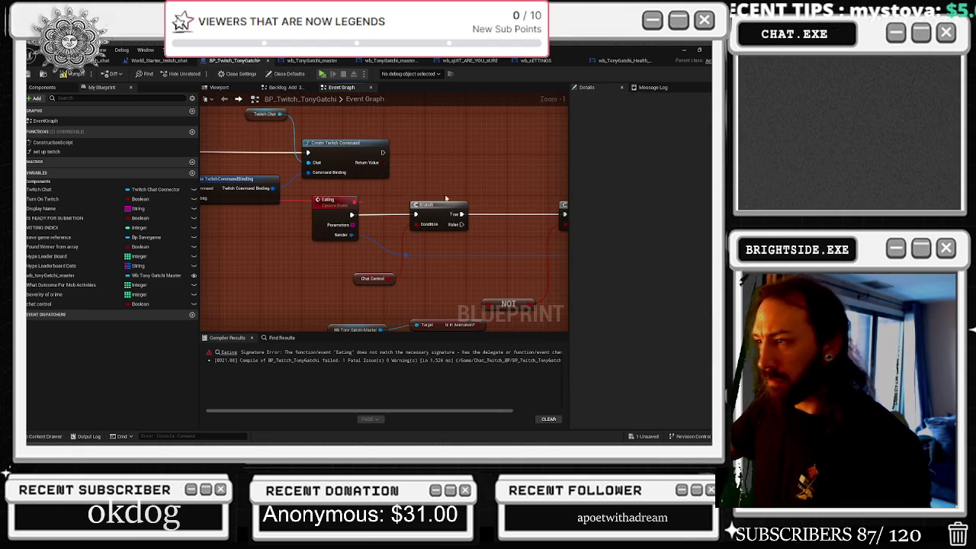
mouse_move(439, 185)
left_mouse_down()
mouse_move(303, 152)
mouse_move(497, 197)
left_mouse_up()
left_click(395, 216)
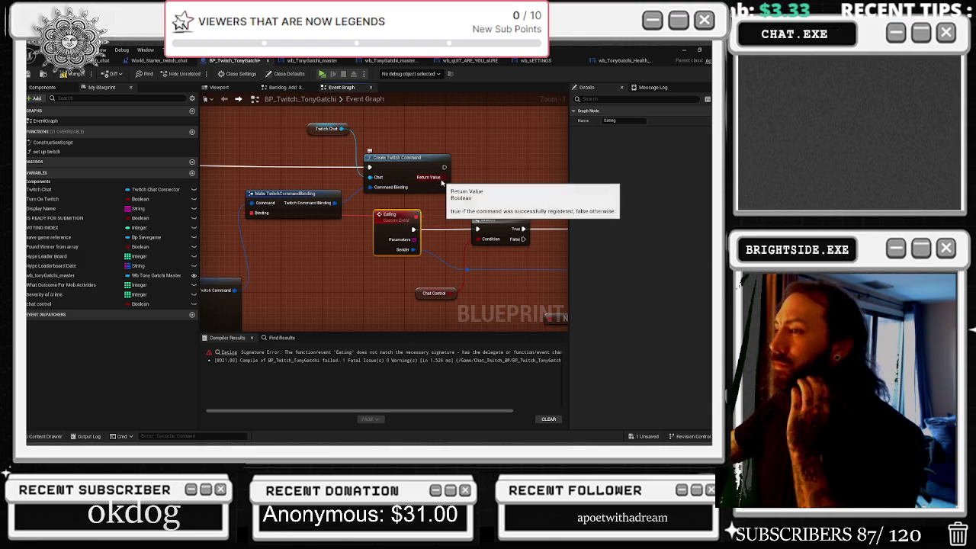
key("alt+Tab")
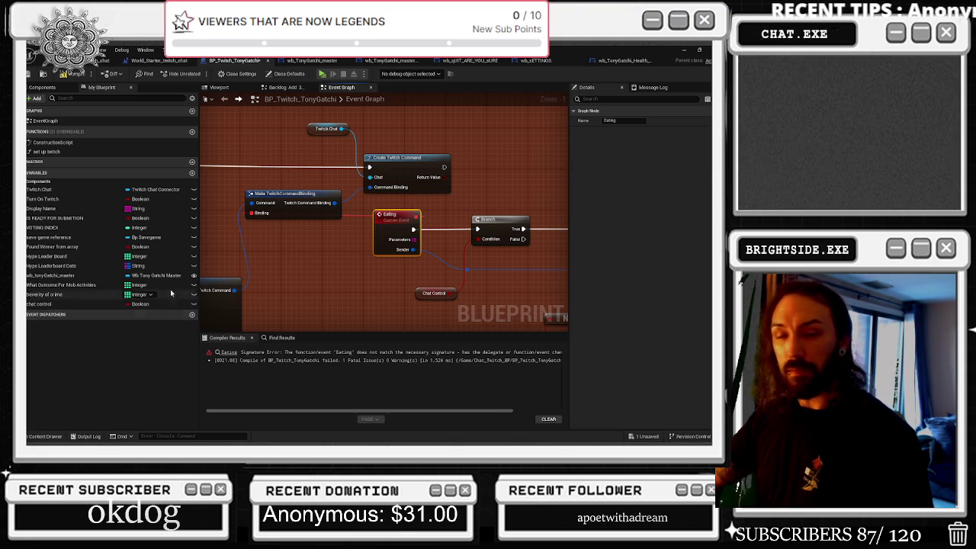
left_click(431, 207)
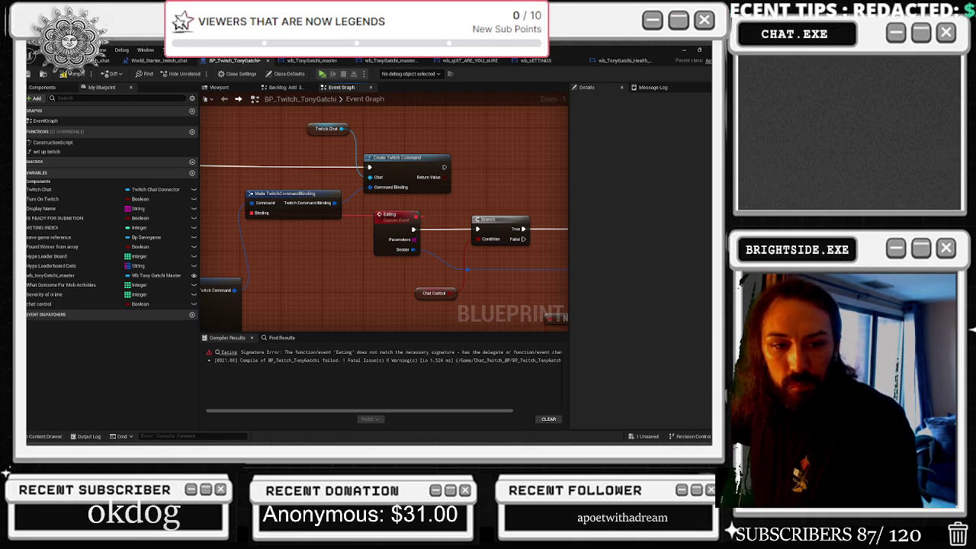
Step: Switch to YouTube's 'txc amapiano' results and scroll through the TxC and amapiano mix videos
key("alt+Tab")
scroll(381, 267, "down", 5)
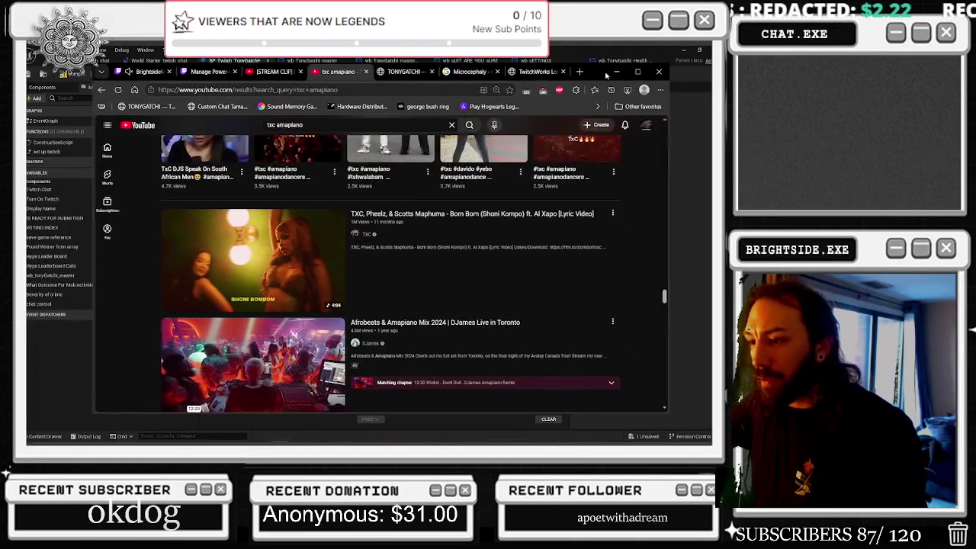
scroll(264, 169, "up", 2)
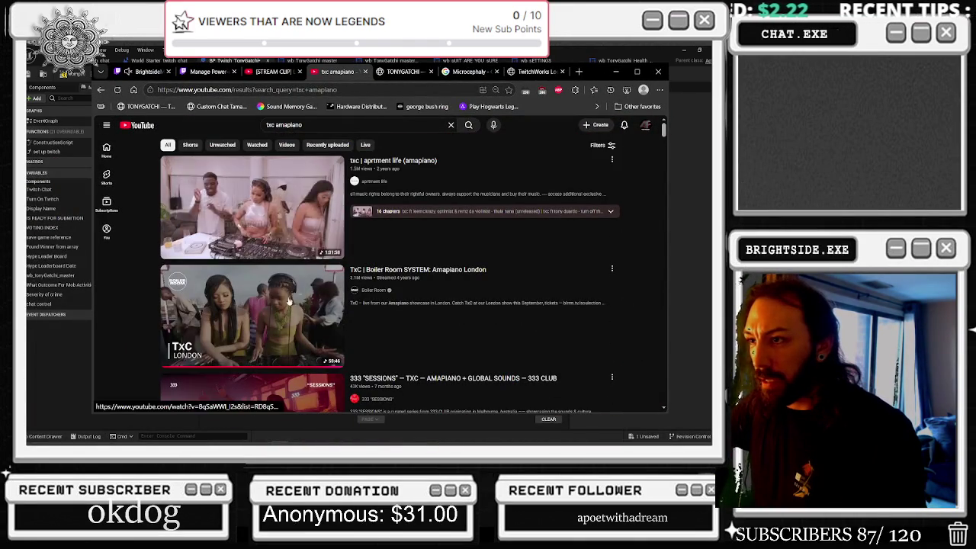
scroll(276, 323, "down", 2)
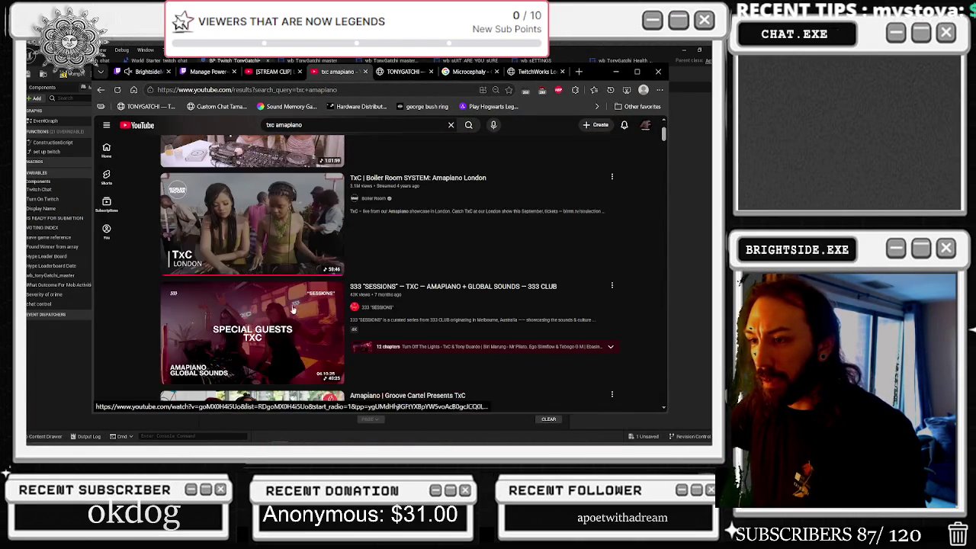
scroll(271, 326, "down", 3)
scroll(275, 304, "down", 3)
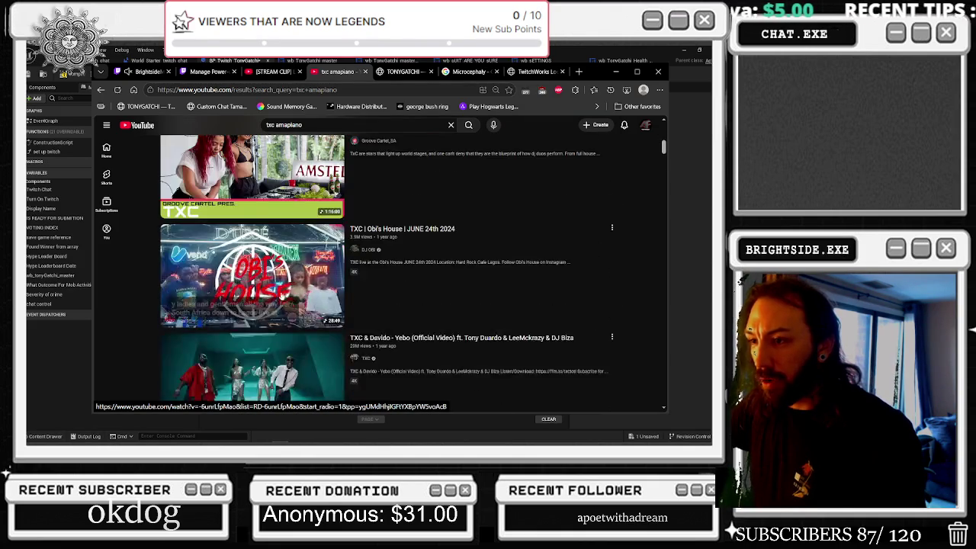
scroll(299, 284, "down", 8)
scroll(300, 283, "down", 5)
scroll(321, 284, "down", 6)
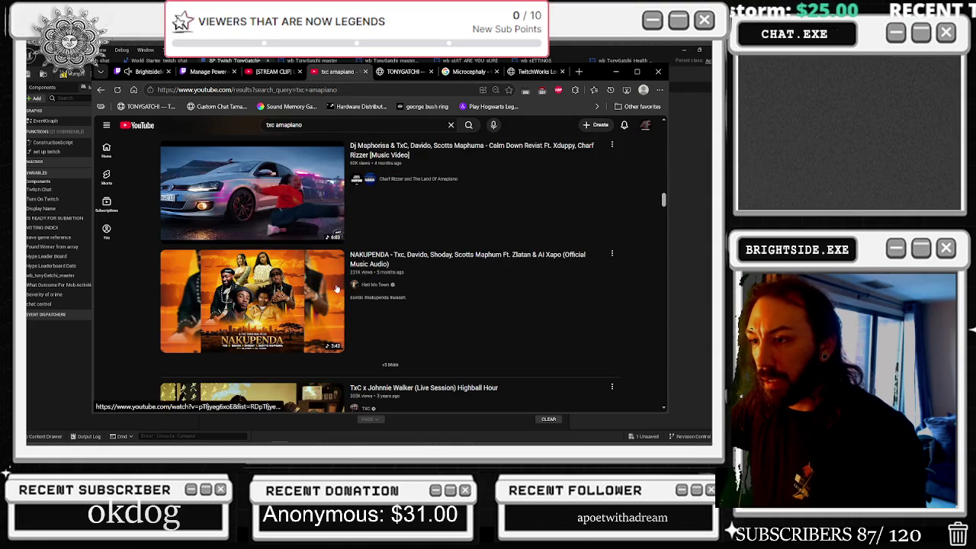
scroll(335, 287, "down", 3)
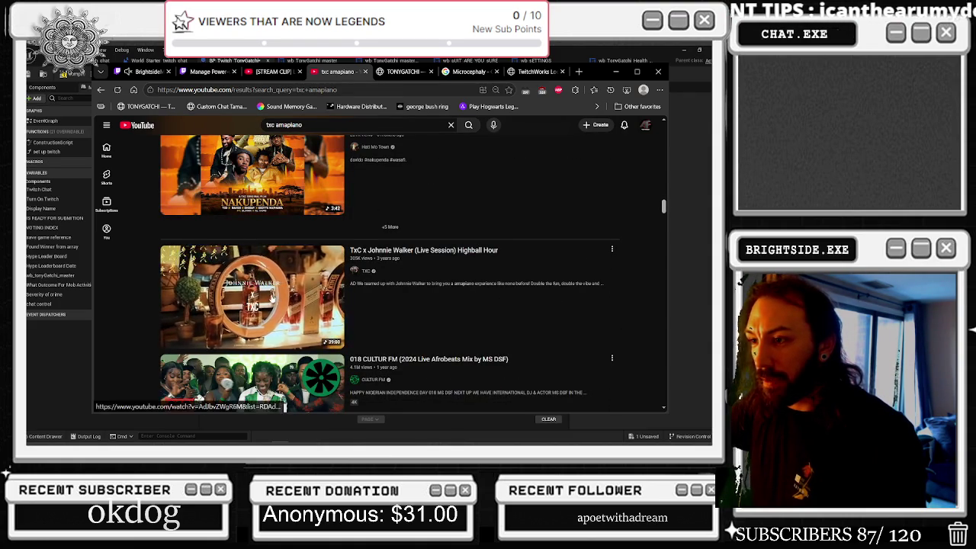
scroll(278, 292, "down", 6)
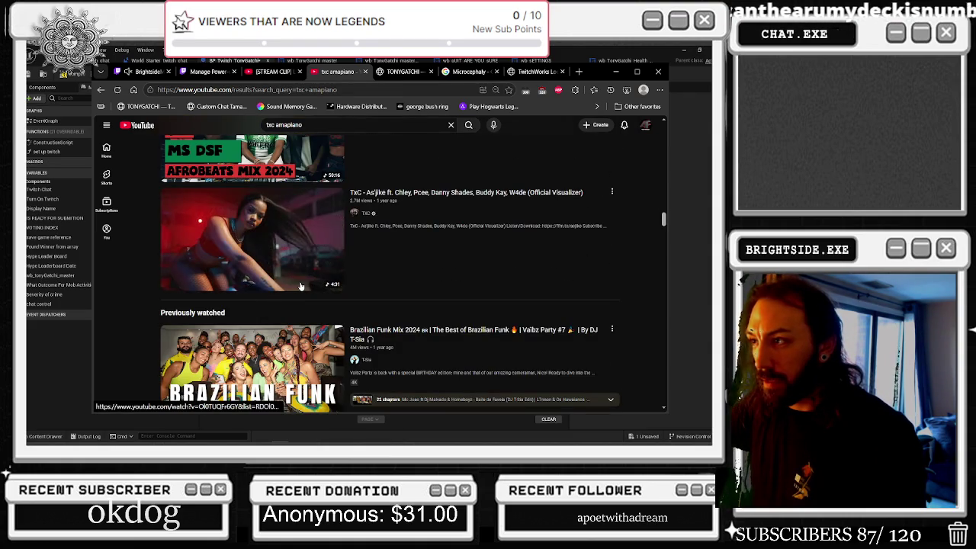
scroll(301, 286, "down", 3)
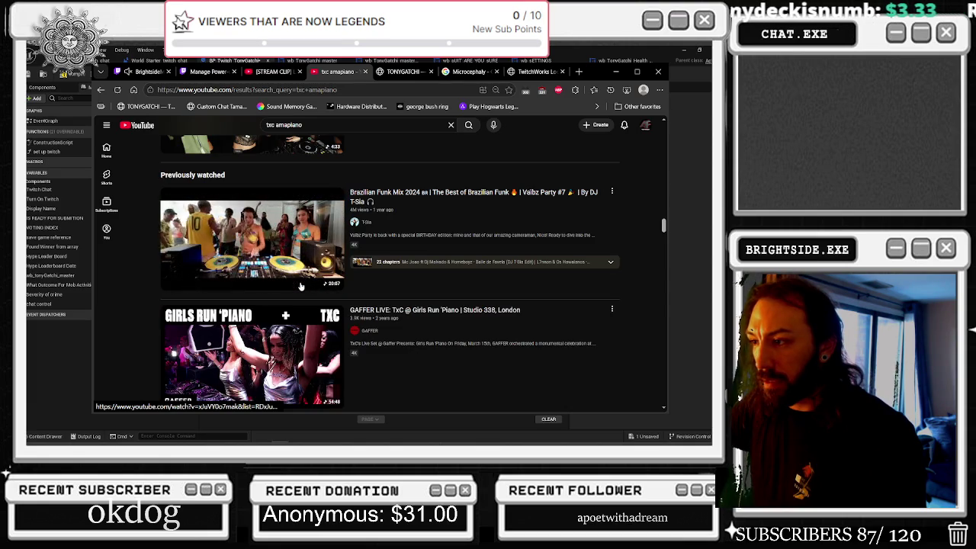
scroll(303, 305, "down", 1)
scroll(304, 305, "down", 5)
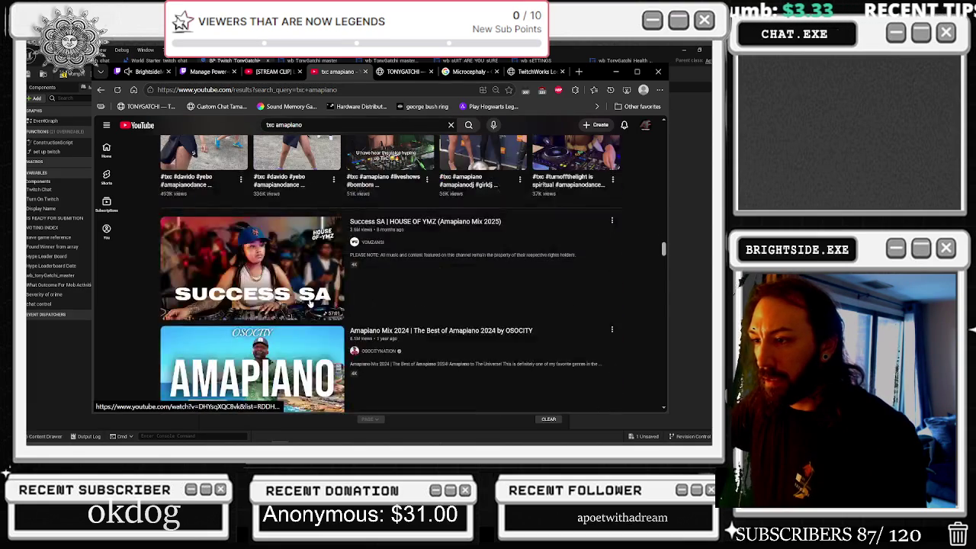
scroll(288, 282, "down", 8)
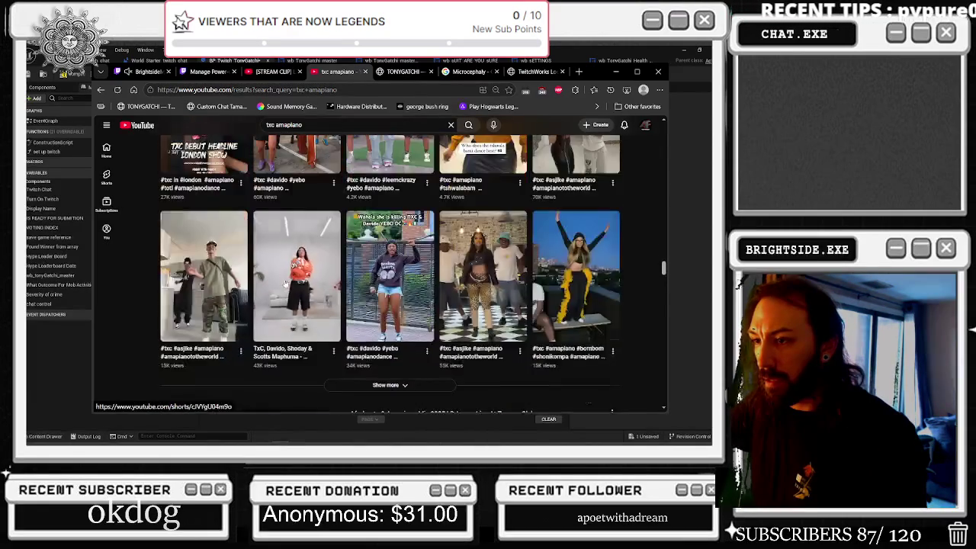
scroll(343, 242, "down", 7)
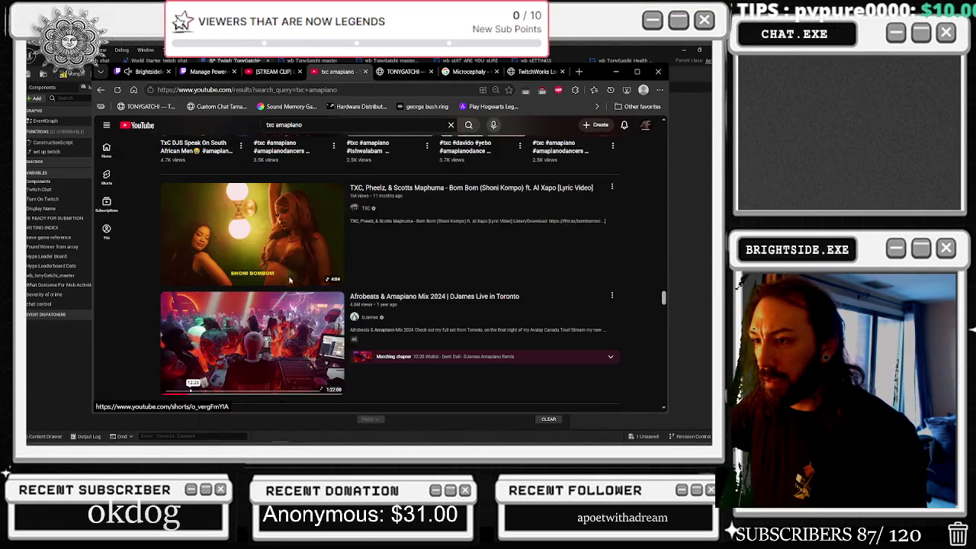
left_click(320, 124)
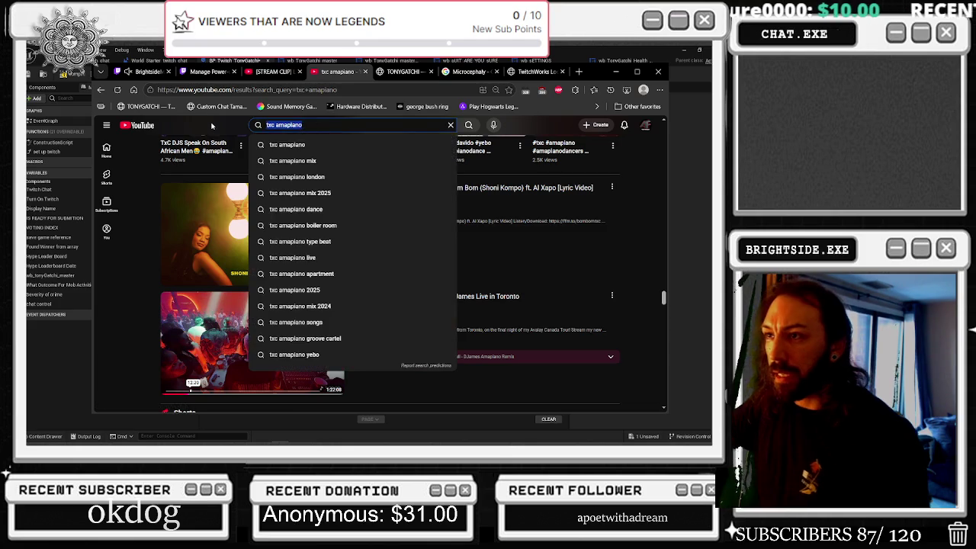
Step: Search YouTube for 'txc live set' and scroll through the results
key("ctrl+a")
type("r")
key("BackSpace")
type("t")
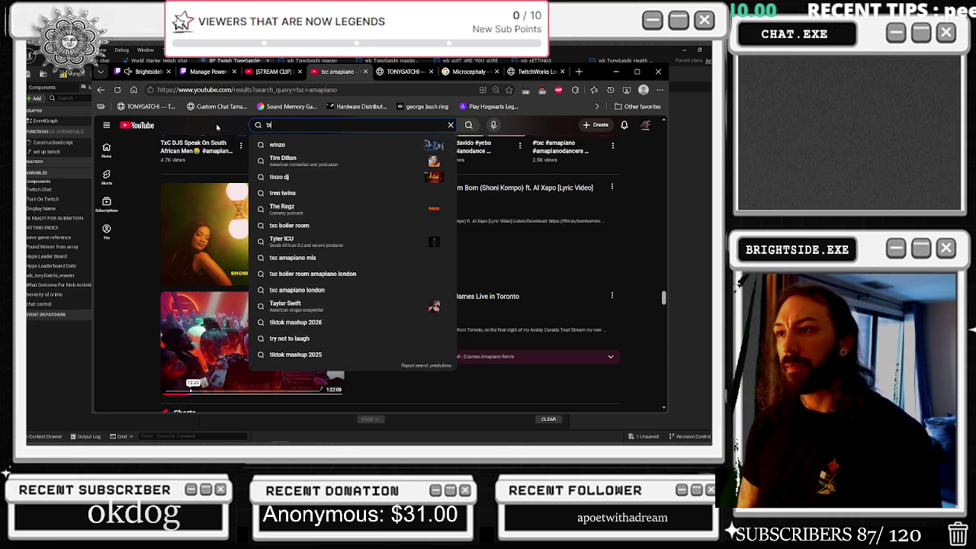
type("xc live set")
key("Return")
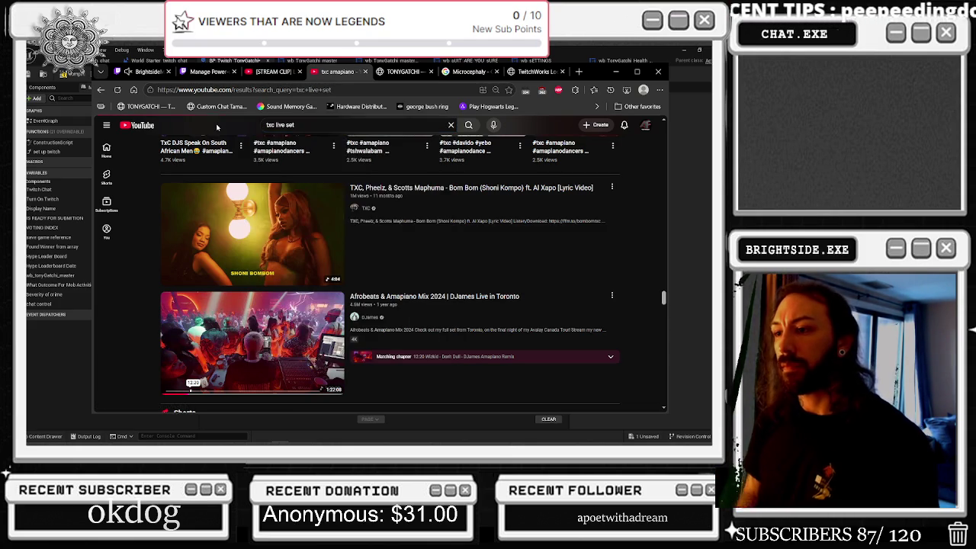
scroll(401, 193, "down", 5)
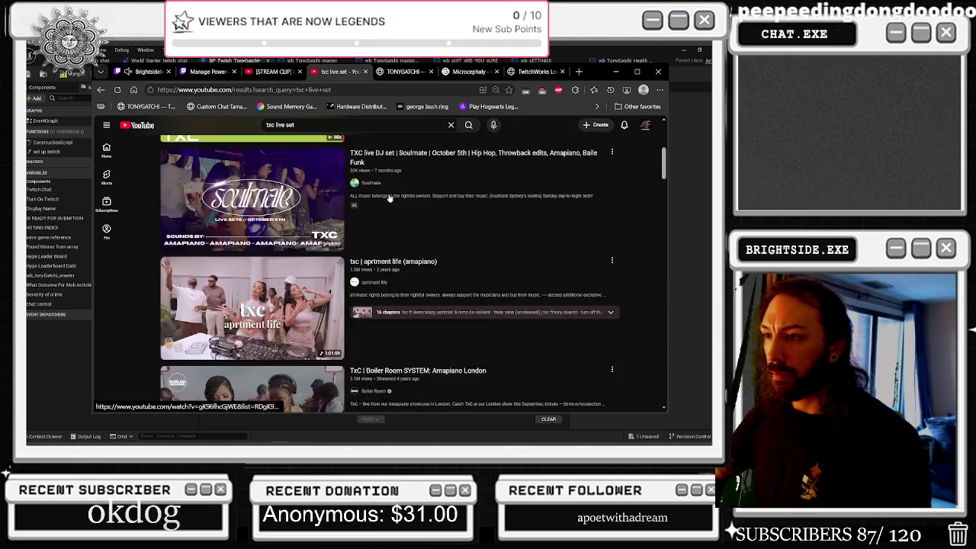
scroll(402, 194, "down", 10)
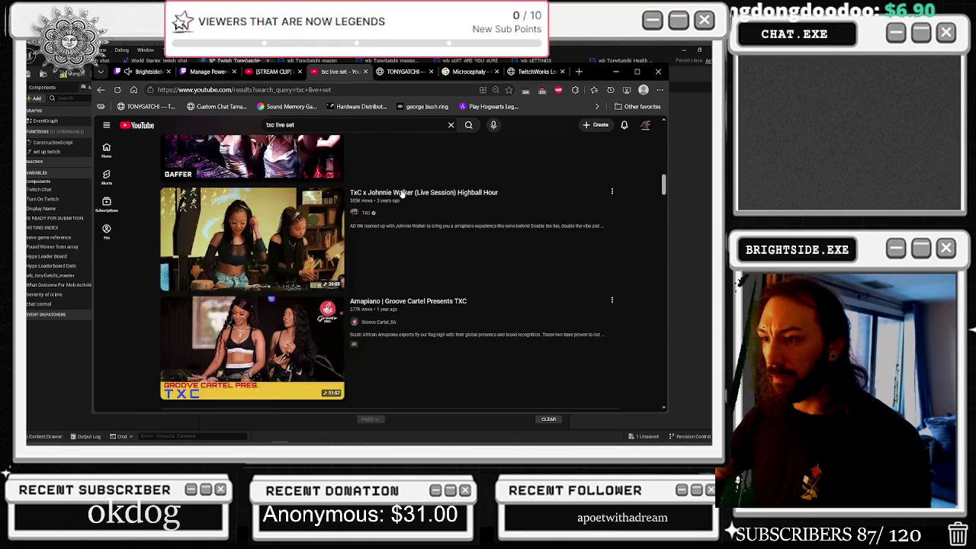
scroll(402, 194, "down", 8)
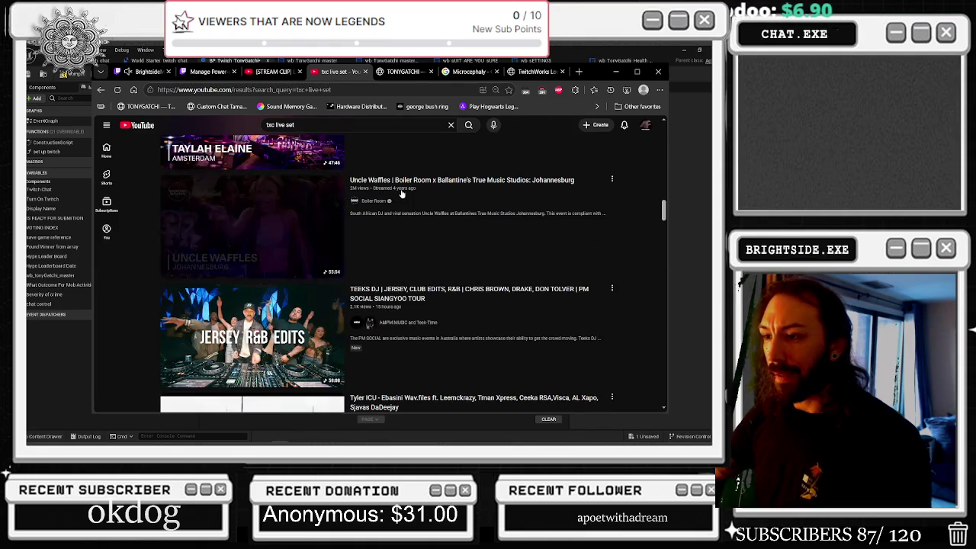
scroll(402, 193, "down", 3)
Step: Open a Tyler ICU video in a new tab and start the TXC Boiler Room London: Soulection video
middle_click(251, 176)
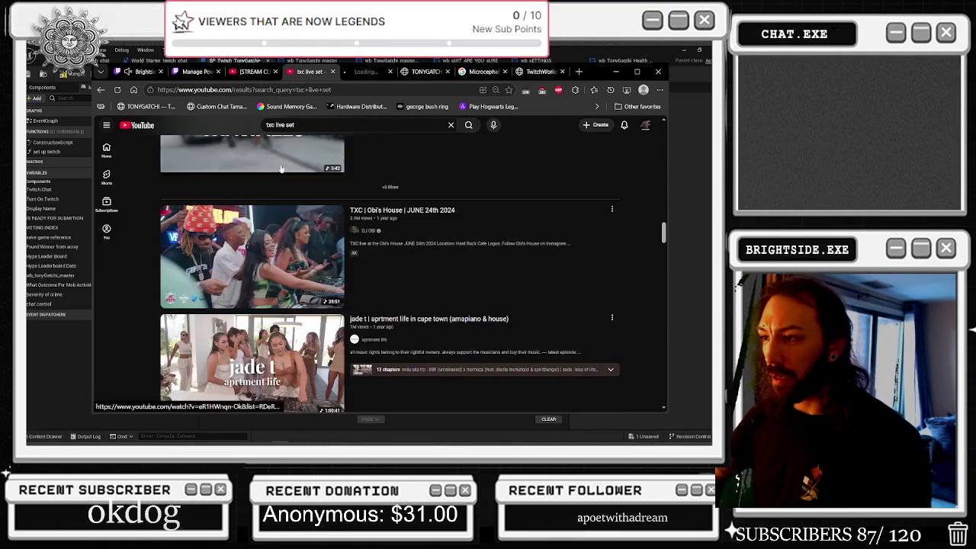
left_click(374, 76)
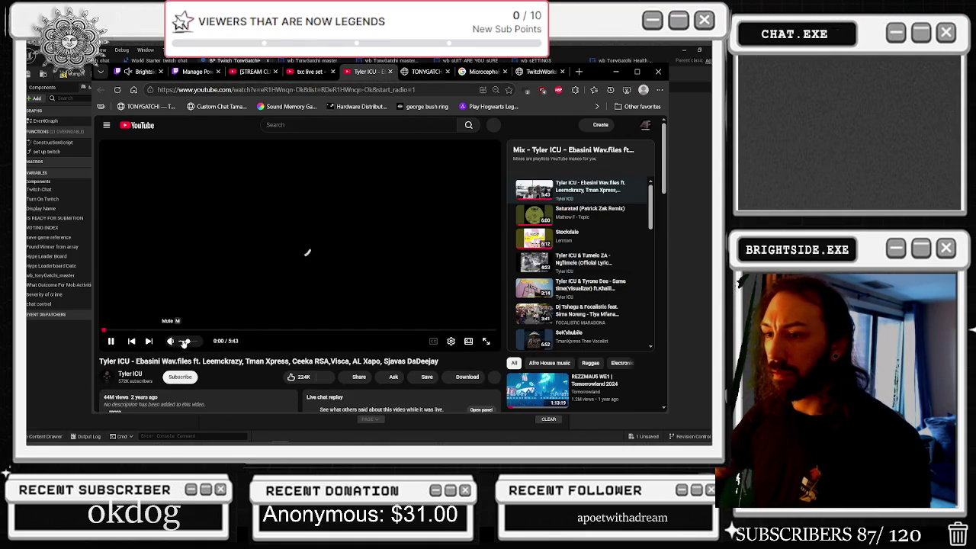
left_click(308, 72)
scroll(260, 285, "down", 4)
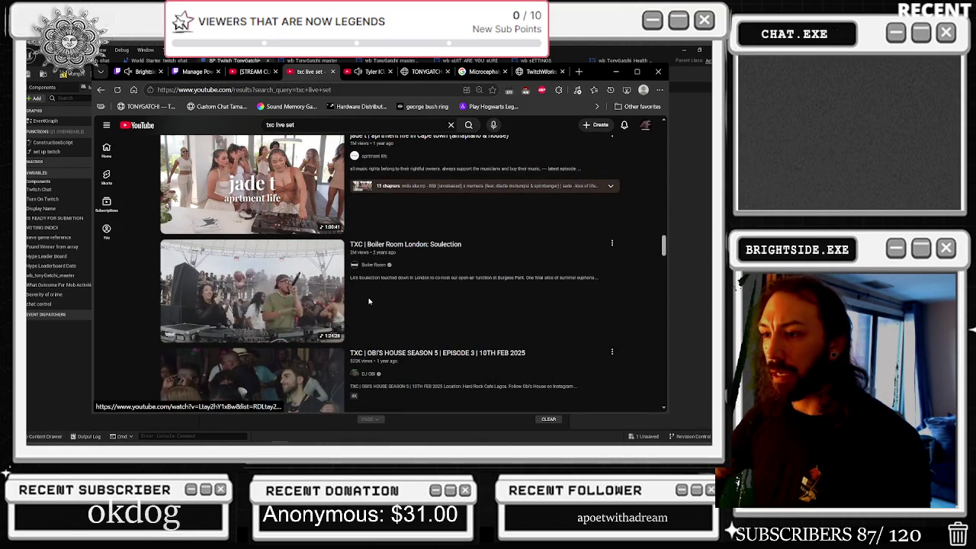
left_click(202, 290)
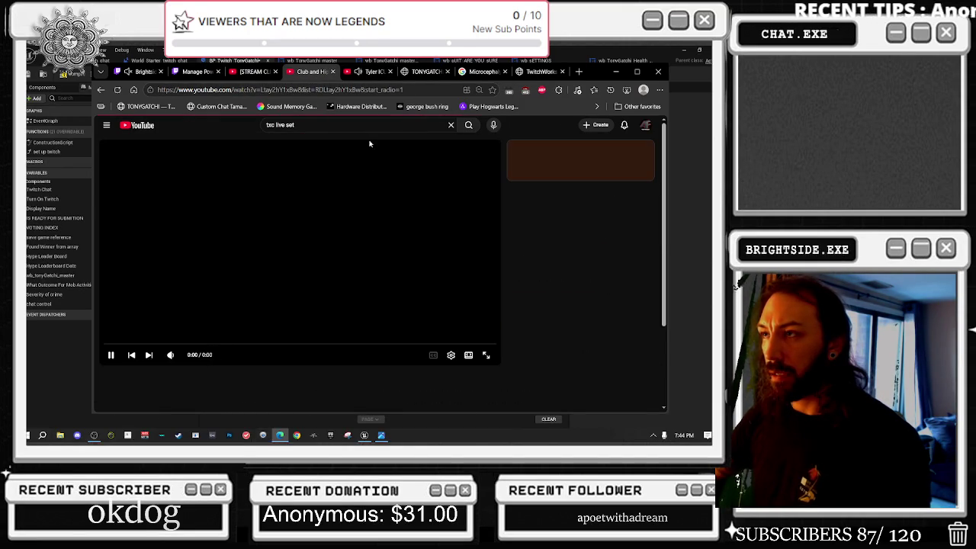
scroll(269, 282, "down", 4)
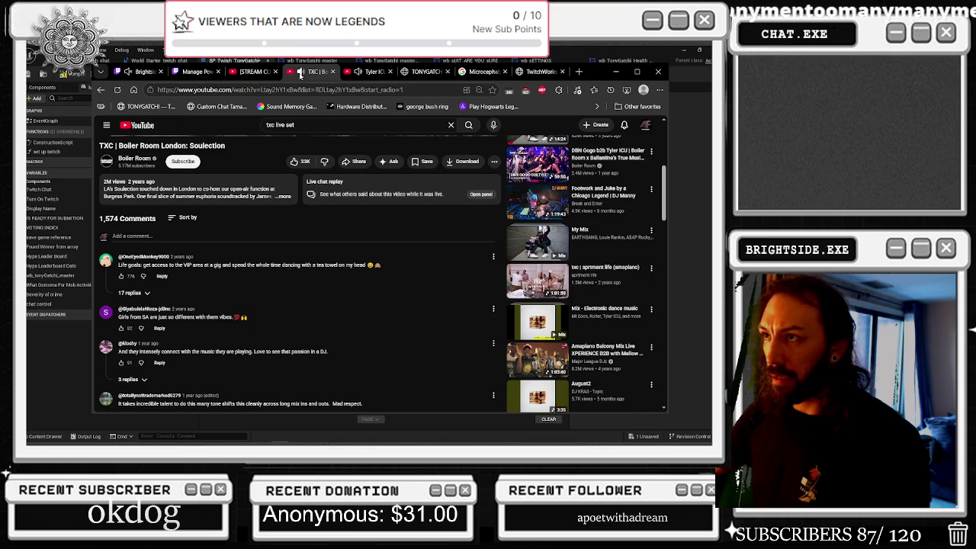
Step: Leave the TXC Boiler Room video playing and return to the Unreal blueprint editor
key("Home")
left_click(368, 72)
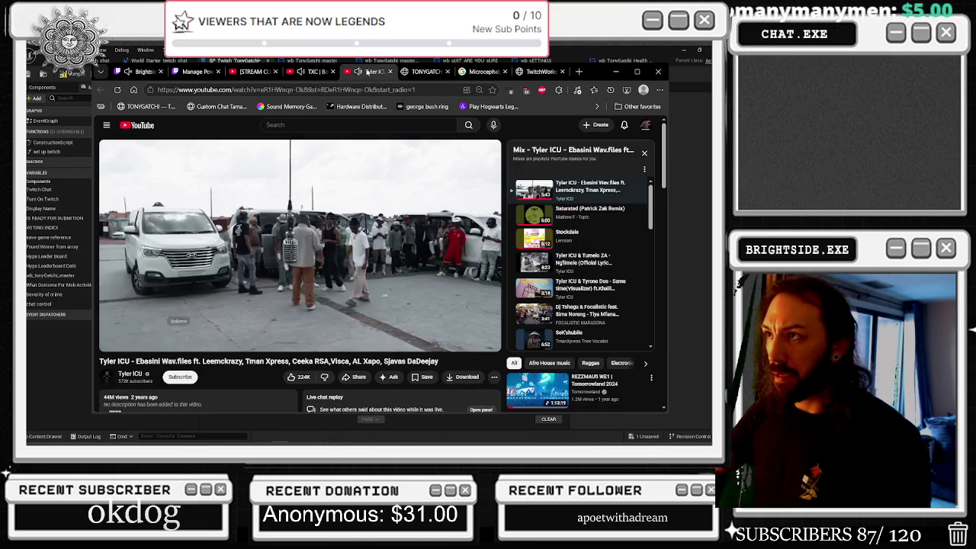
left_click(314, 71)
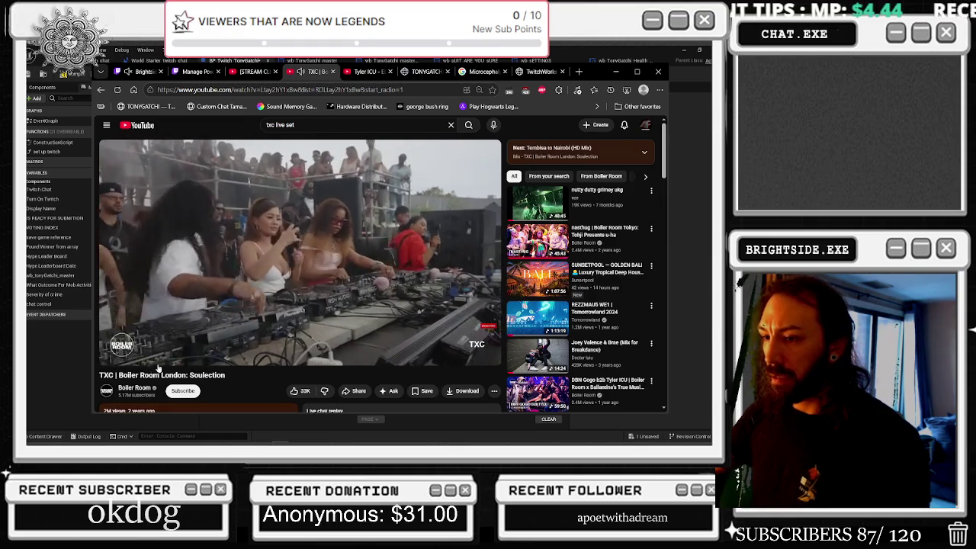
key("alt+Tab")
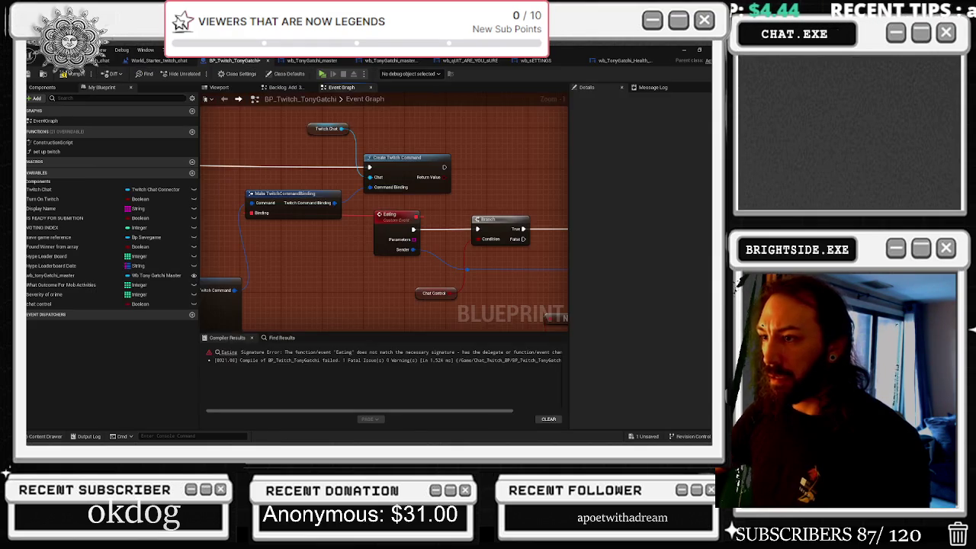
scroll(426, 198, "down", 1)
left_click(338, 133)
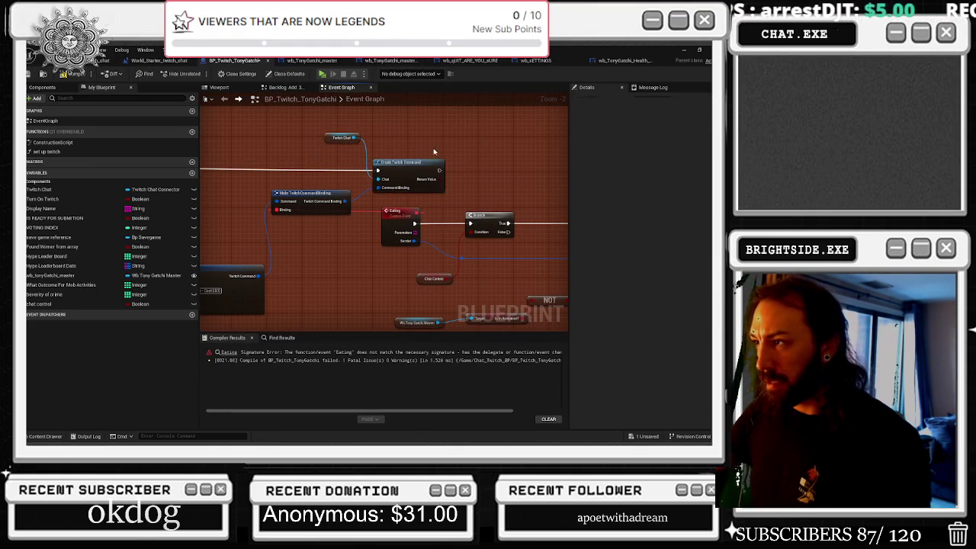
left_click_drag(435, 157, 349, 151)
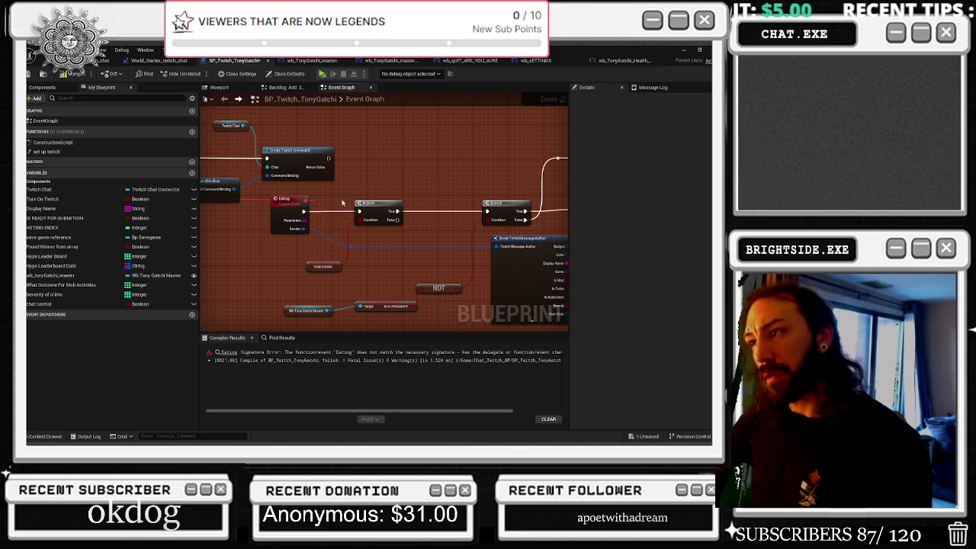
left_click_drag(377, 200, 403, 202)
left_click(282, 212)
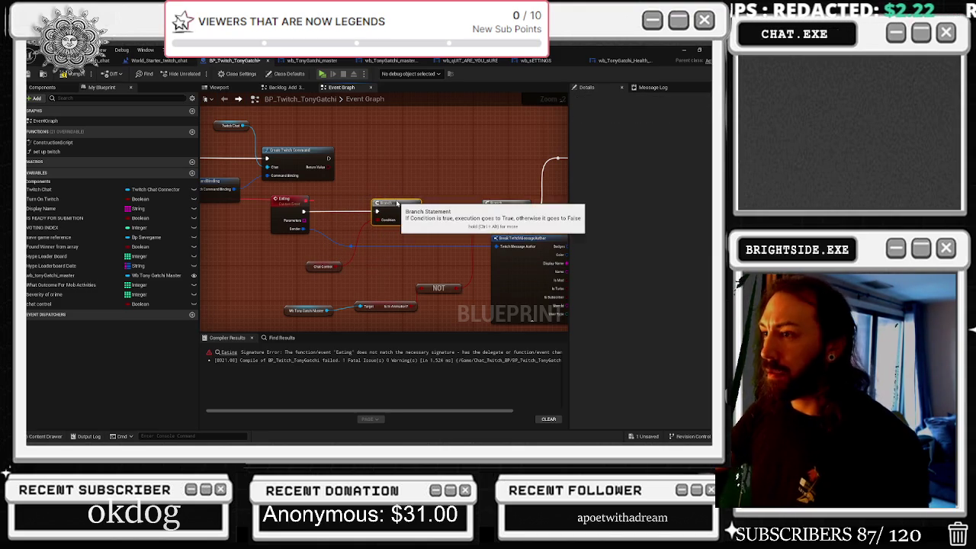
left_click_drag(302, 220, 346, 200)
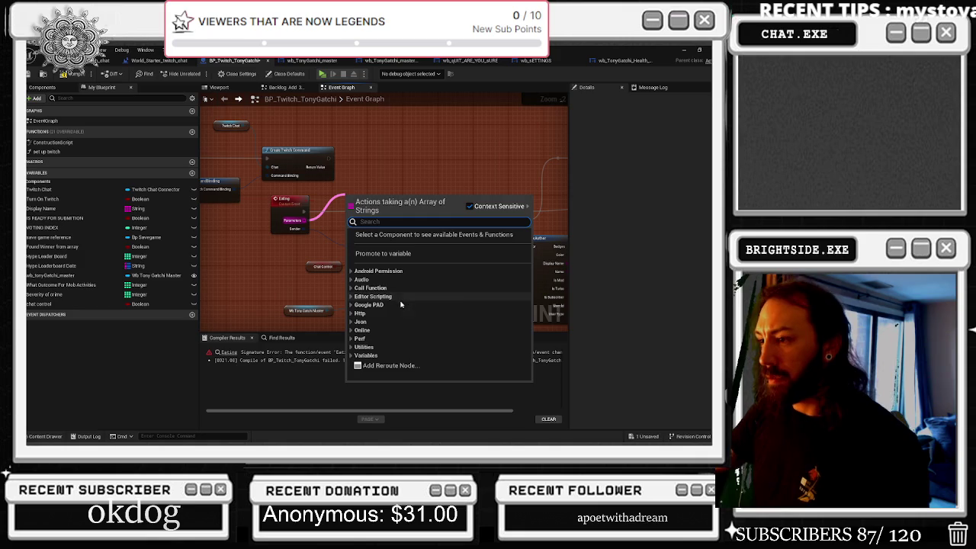
key("Escape")
left_click_drag(346, 261, 363, 266)
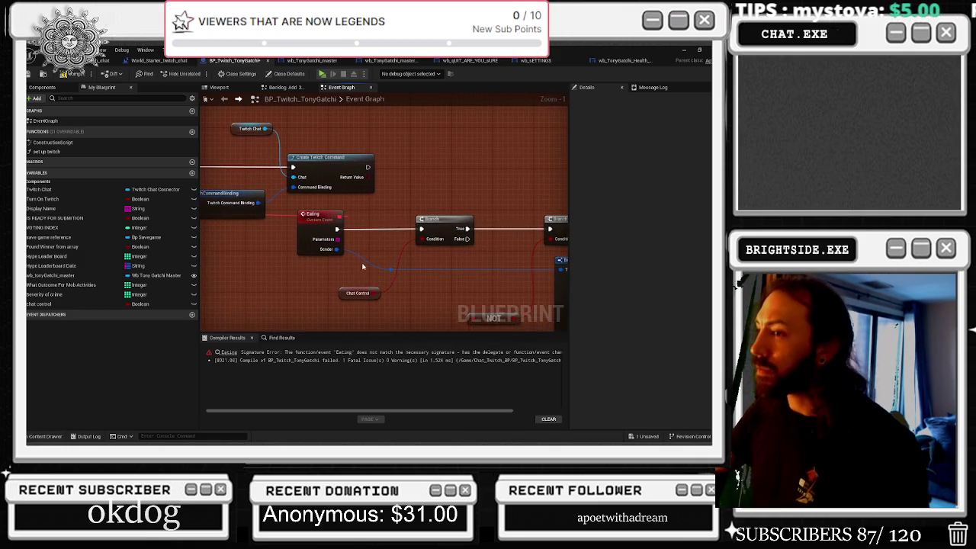
scroll(379, 248, "down", 1)
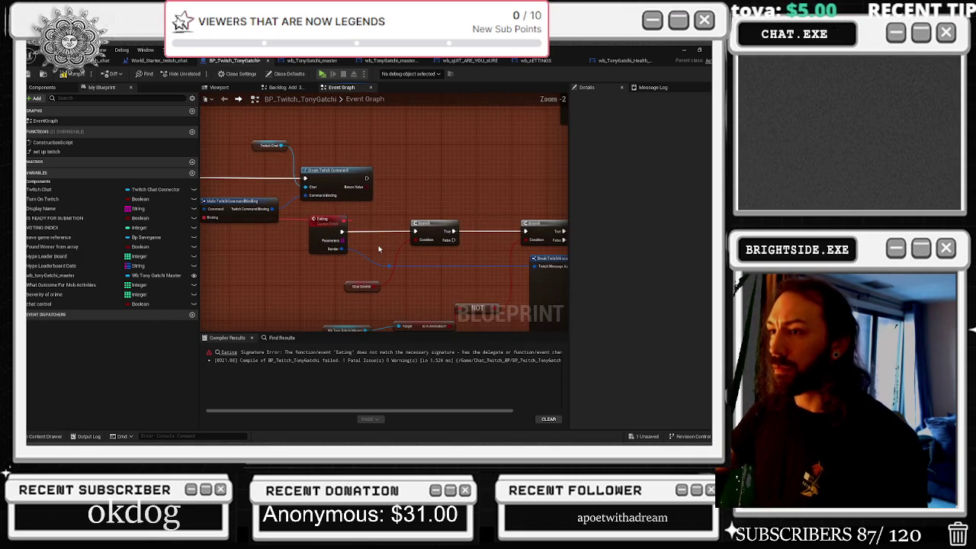
left_click_drag(331, 269, 457, 245)
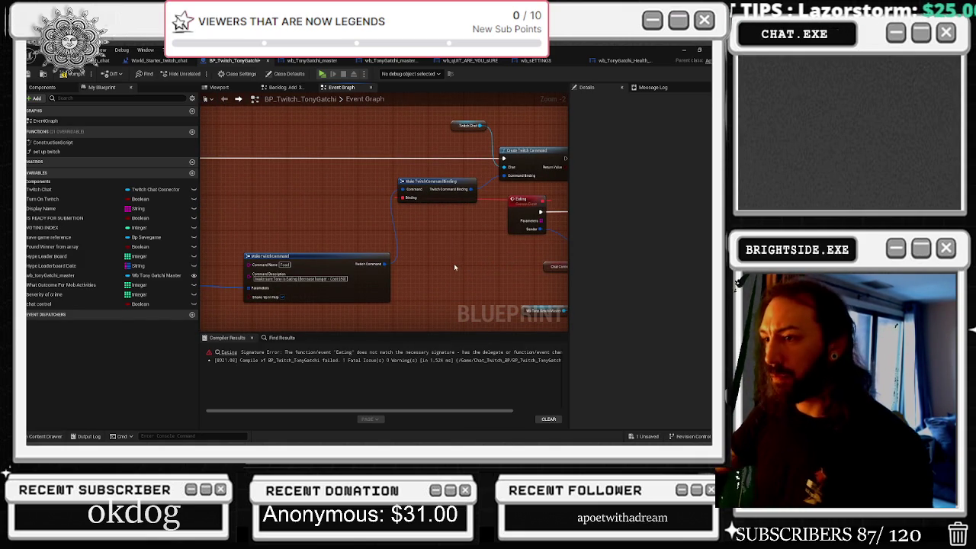
Step: Nudge the Eating event left, shift the first Branch right, and move the chat control getter down
left_click_drag(454, 267, 342, 305)
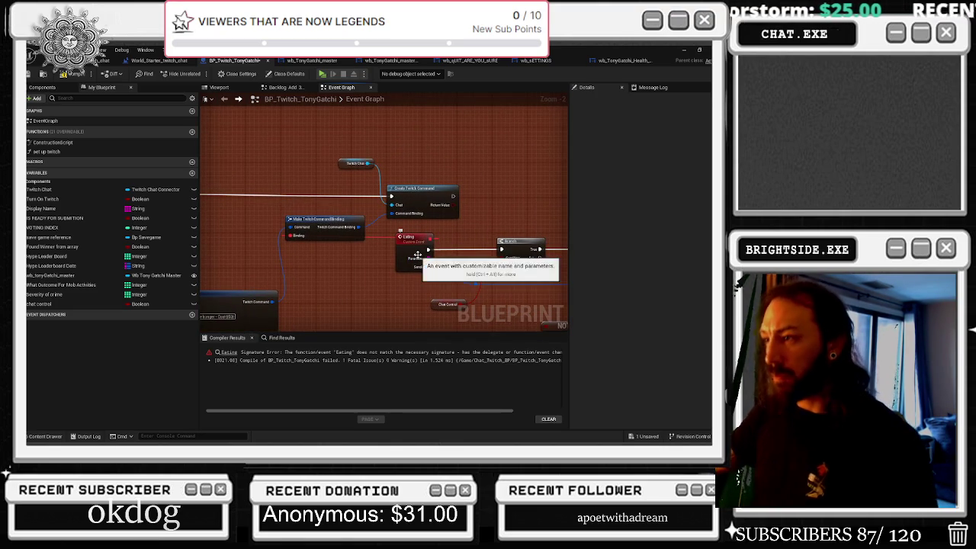
left_click_drag(417, 244, 393, 240)
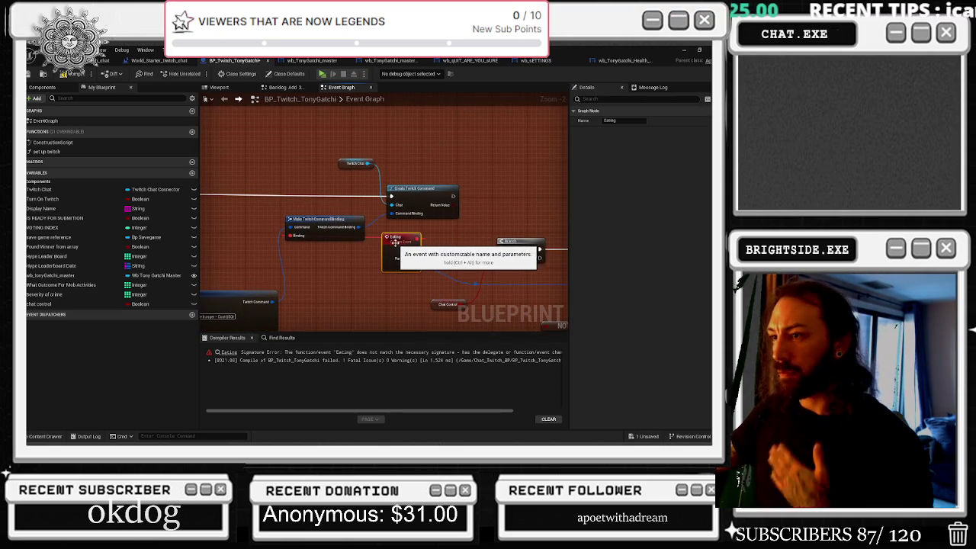
mouse_move(337, 155)
left_mouse_down()
mouse_move(426, 200)
mouse_move(403, 189)
left_mouse_up()
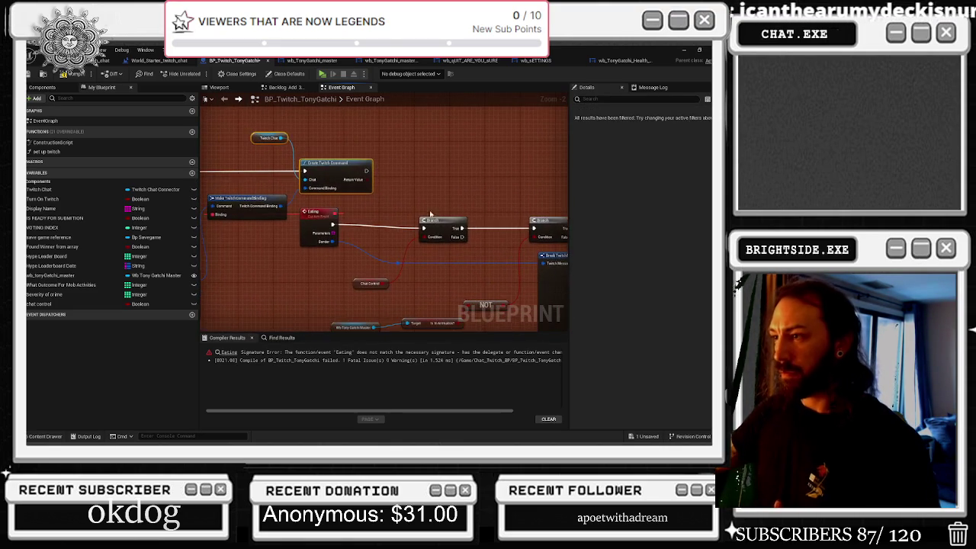
left_click_drag(437, 227, 480, 223)
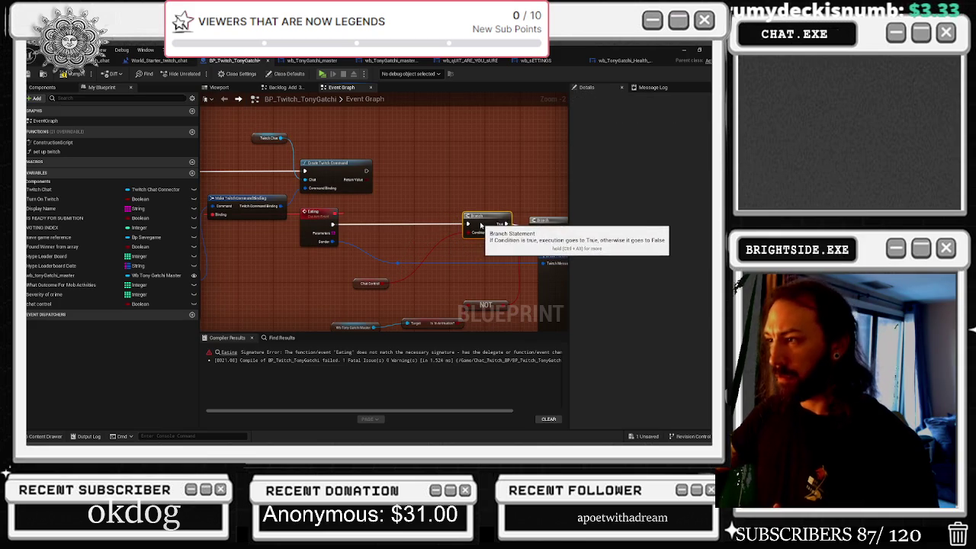
left_click_drag(352, 288, 406, 306)
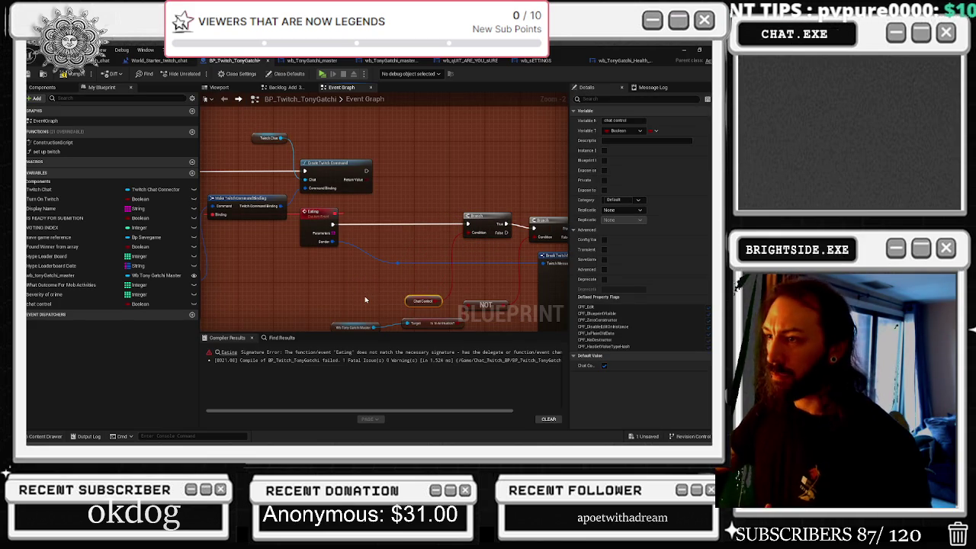
left_click(321, 226)
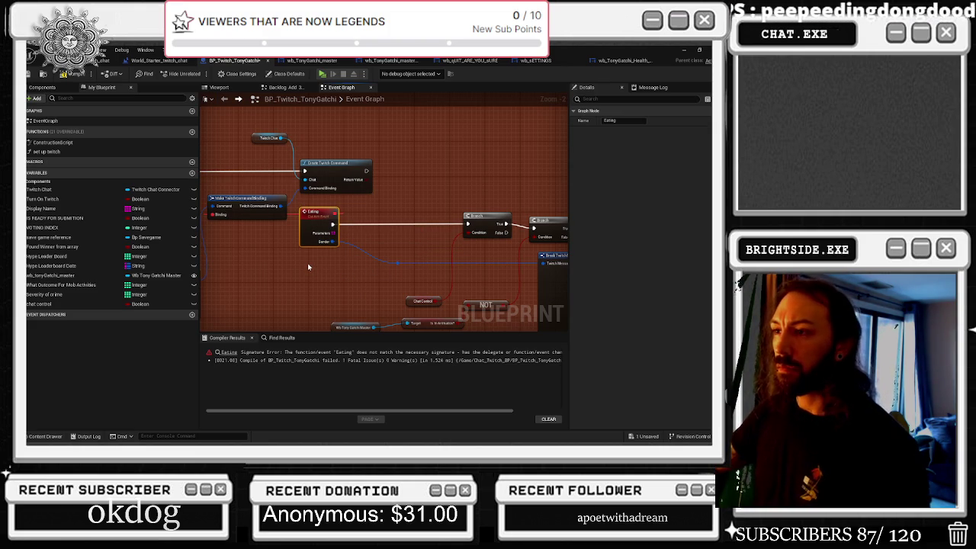
Step: Reposition the second Branch node slightly up and to the right
left_click(423, 301)
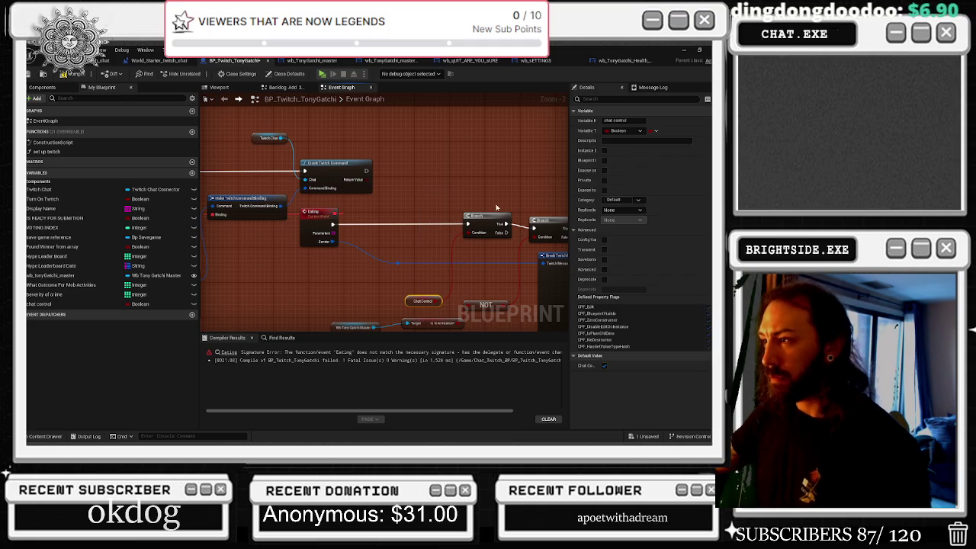
left_click(455, 213)
mouse_move(455, 213)
left_mouse_down()
mouse_move(383, 199)
mouse_move(216, 210)
mouse_move(305, 185)
left_mouse_up()
scroll(305, 185, "down", 1)
left_click(356, 204)
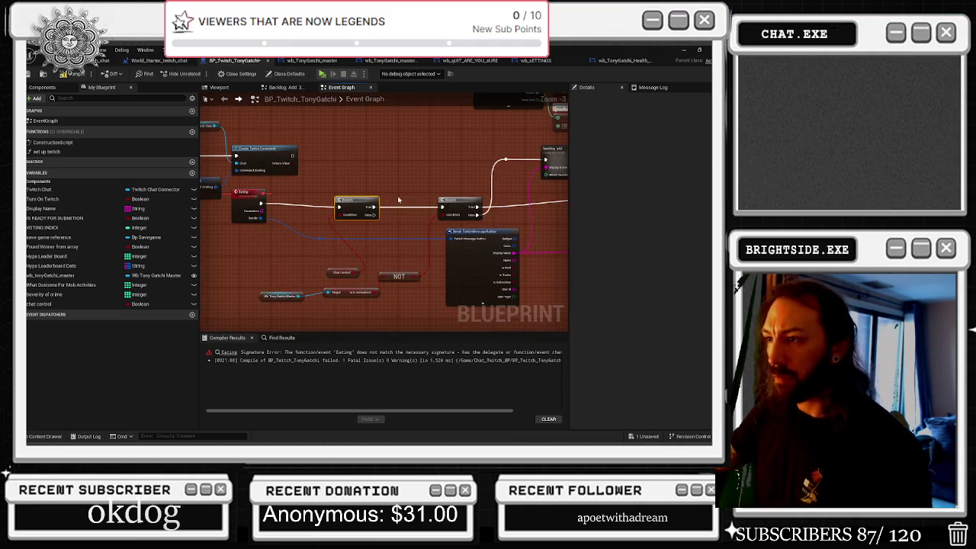
left_click_drag(355, 204, 366, 200)
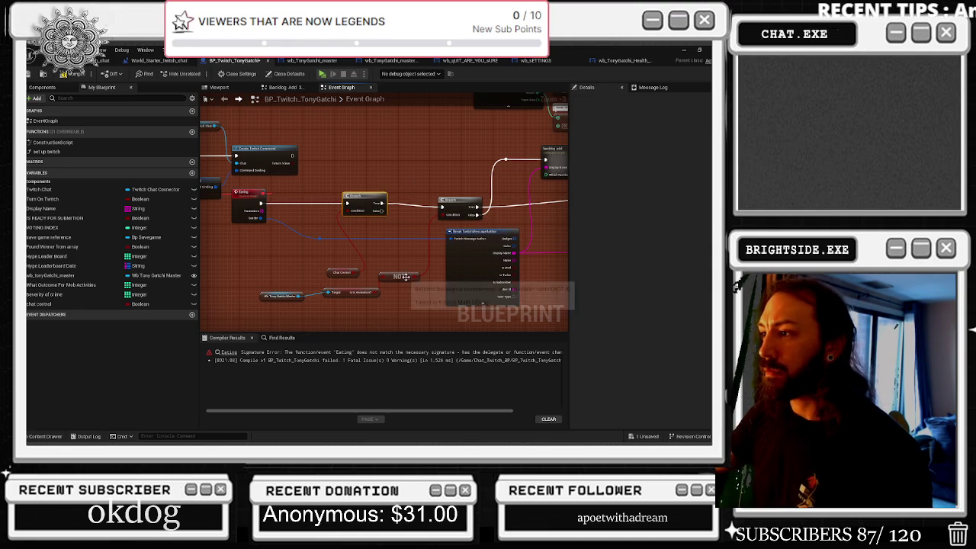
left_click_drag(452, 239, 396, 254)
Step: Add a Select node, place it beneath the NOT node, and wire its Option 0 input
type("select")
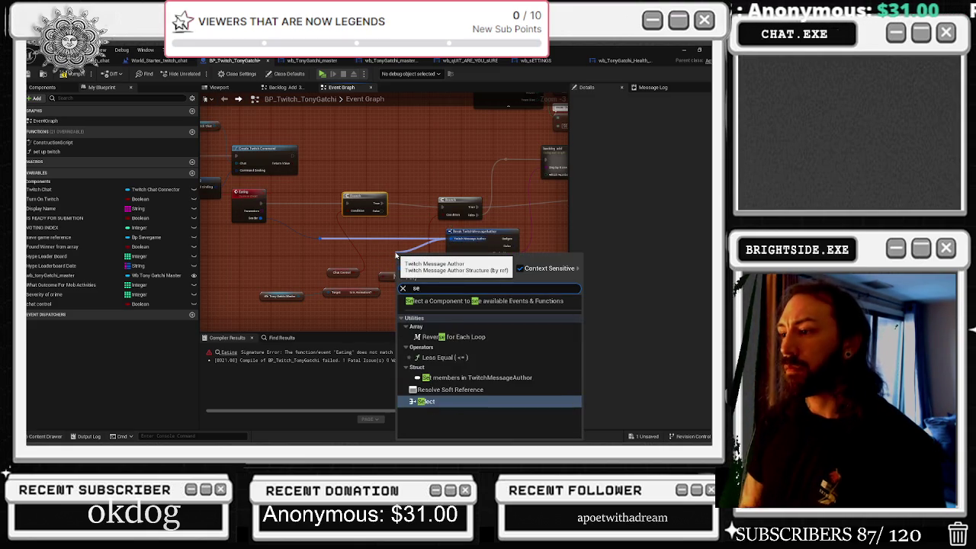
key("Return")
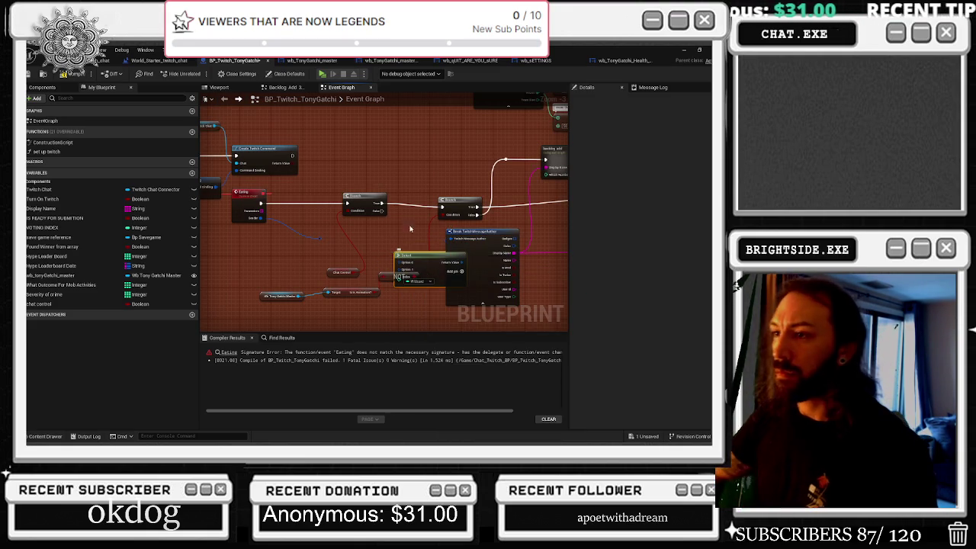
left_click_drag(395, 252, 386, 137)
left_click_drag(418, 166, 378, 230)
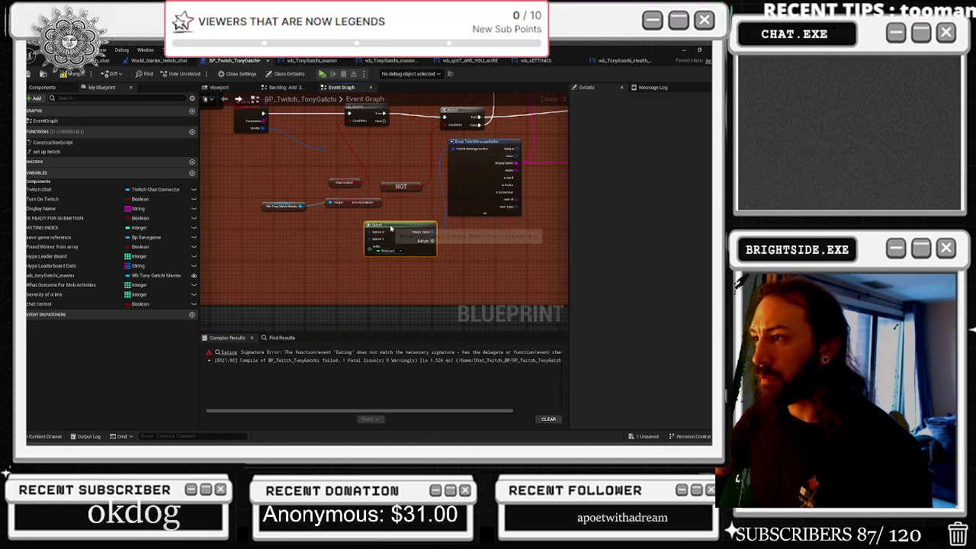
left_click_drag(321, 153, 374, 235)
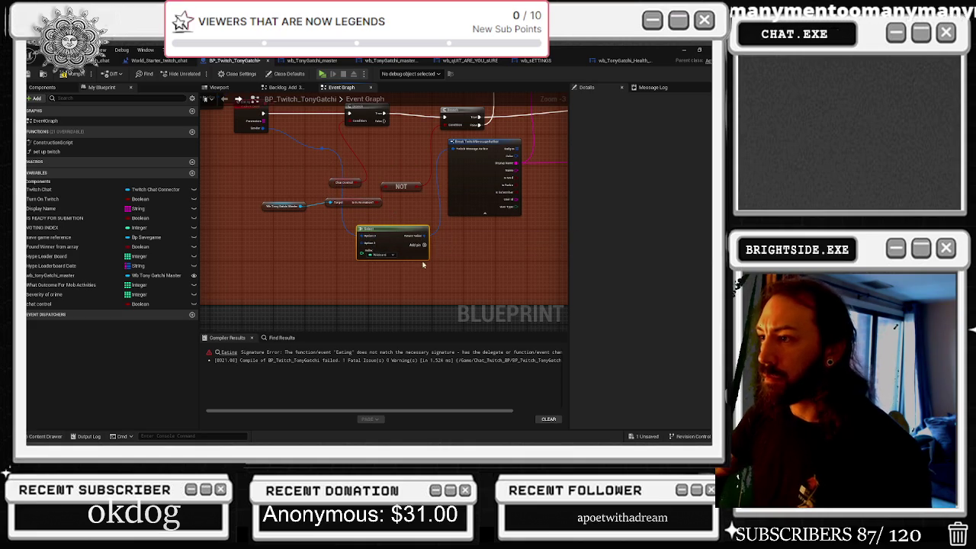
Step: Add a custom event below the graph and name it Eating_command
right_click(236, 252)
type("custom e")
key("Escape")
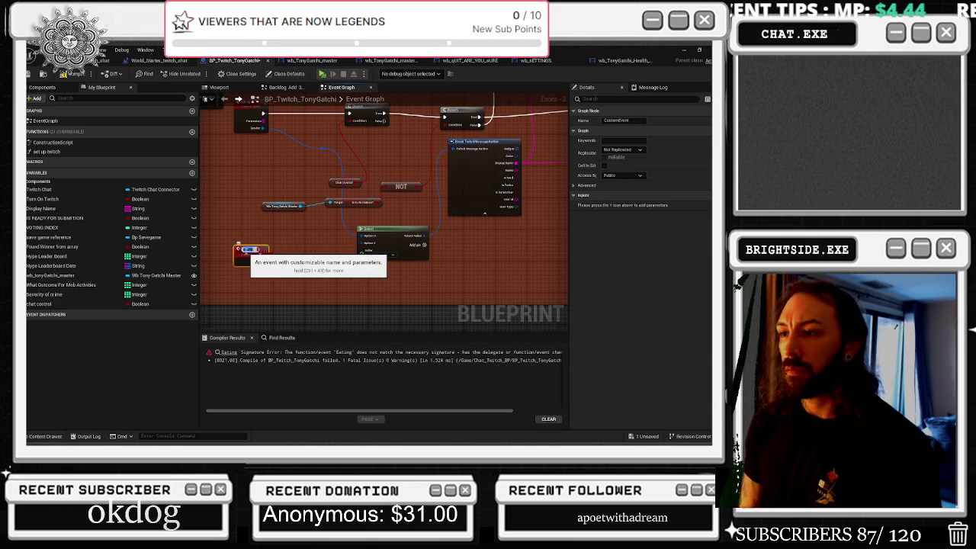
type("command")
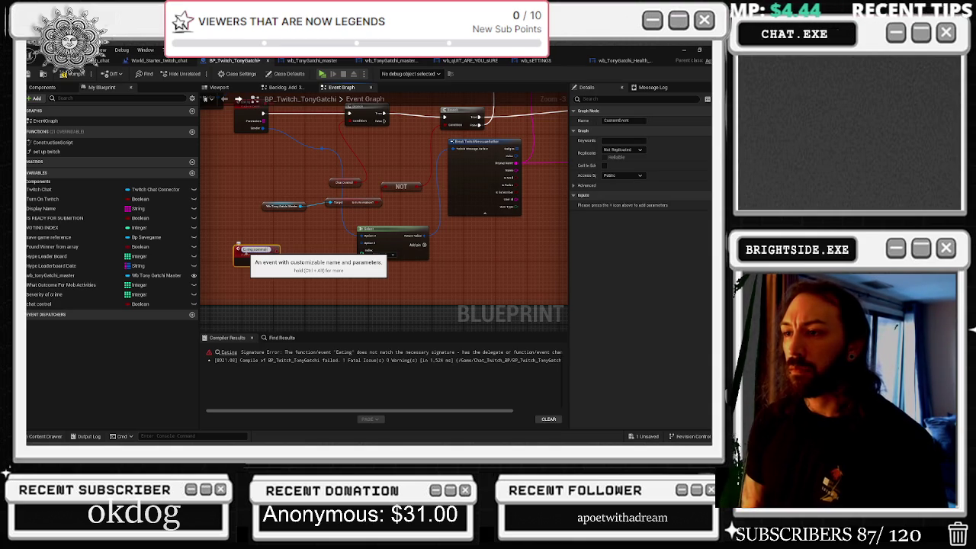
key("Return")
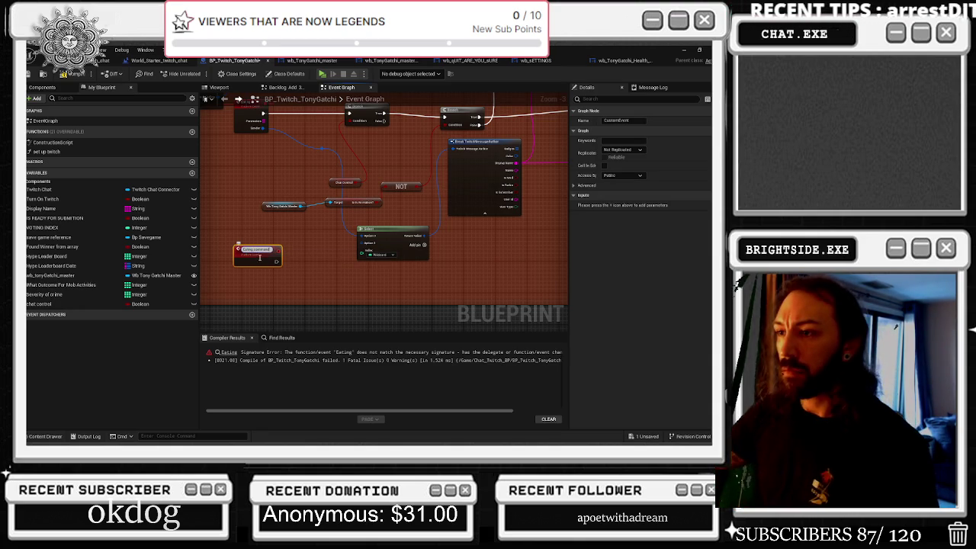
Step: Move the chat control getter up beside the first Branch and nudge both Branch nodes left
scroll(253, 248, "up", 1)
left_click(283, 231)
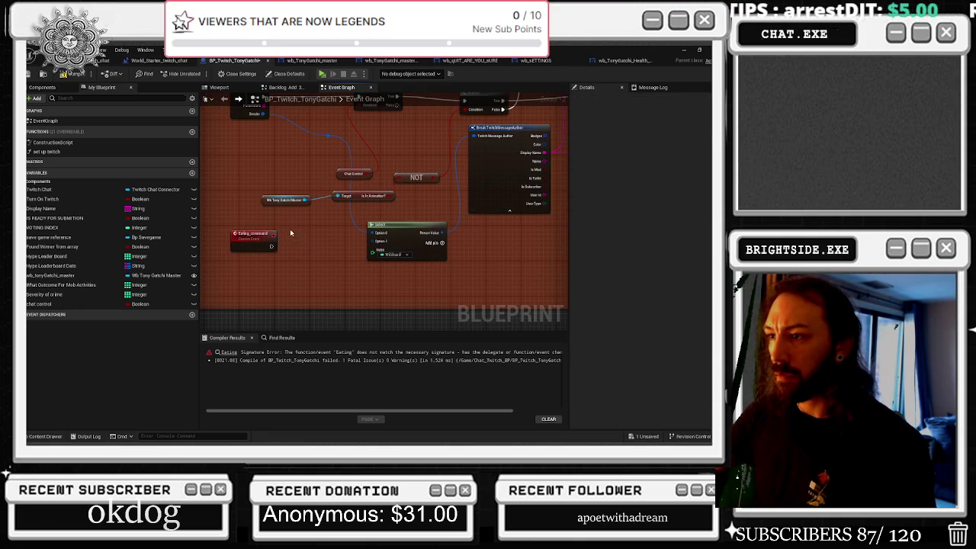
scroll(311, 253, "up", 1)
scroll(316, 256, "down", 1)
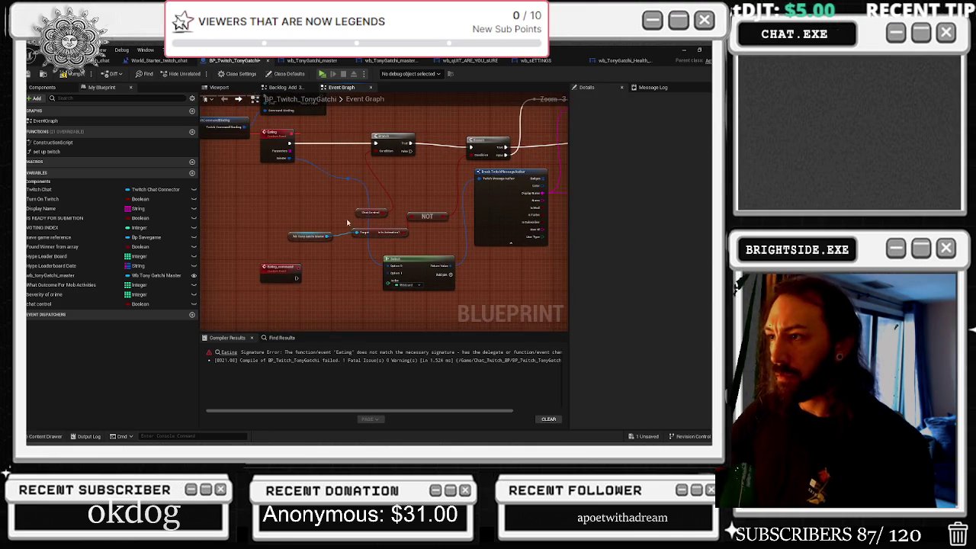
left_click_drag(360, 216, 336, 127)
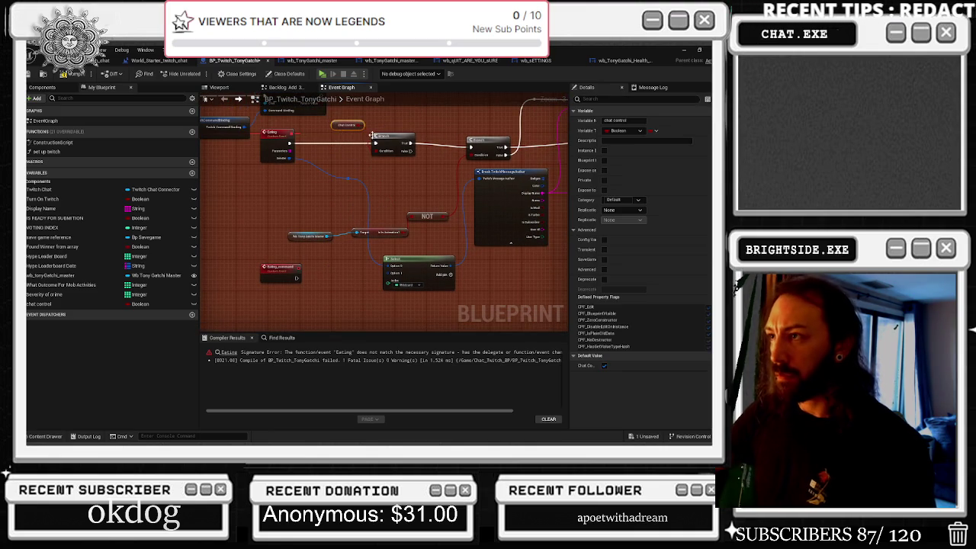
left_click_drag(396, 138, 392, 138)
left_click(492, 141)
left_click_drag(493, 140, 490, 140)
left_click(271, 156)
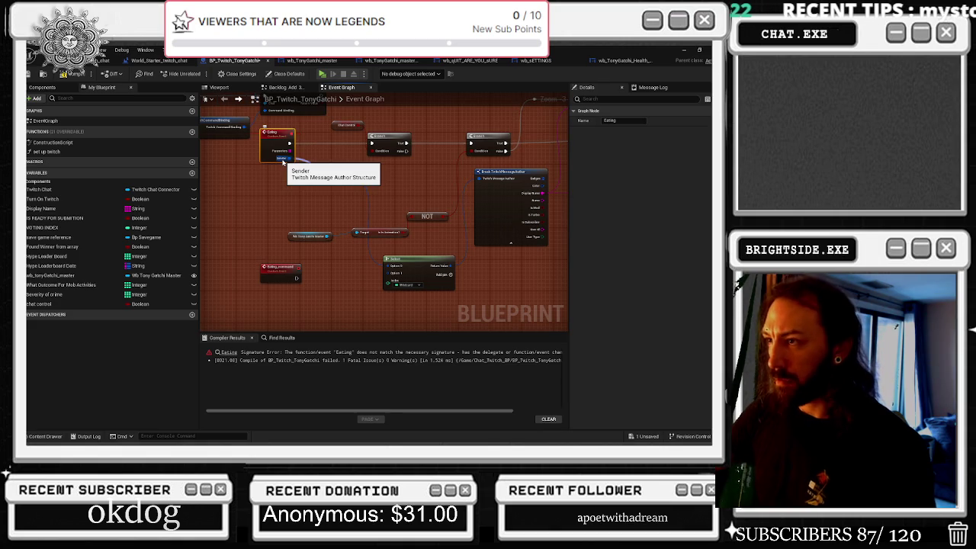
left_click(280, 272)
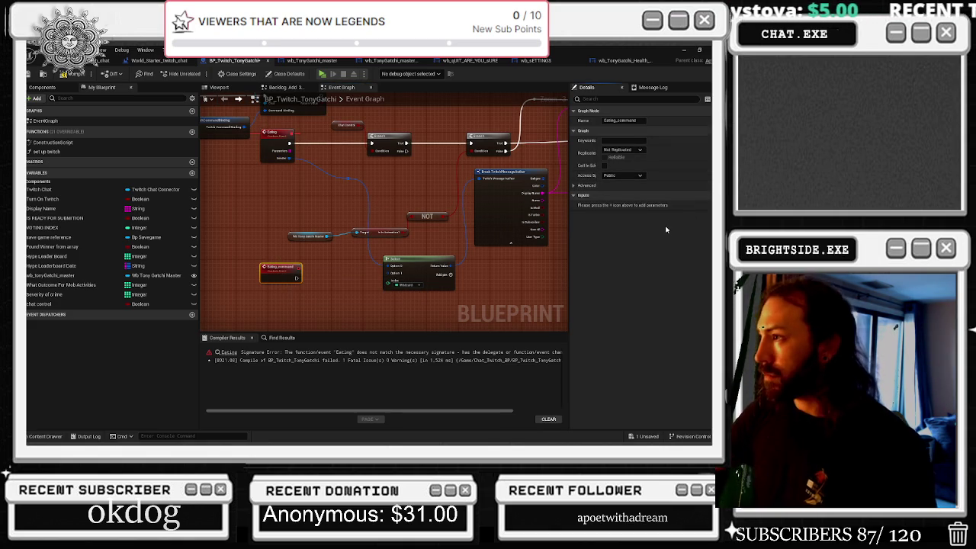
Step: Add a NewParam input to Eating_command and type it as Twitch Message
left_click(703, 195)
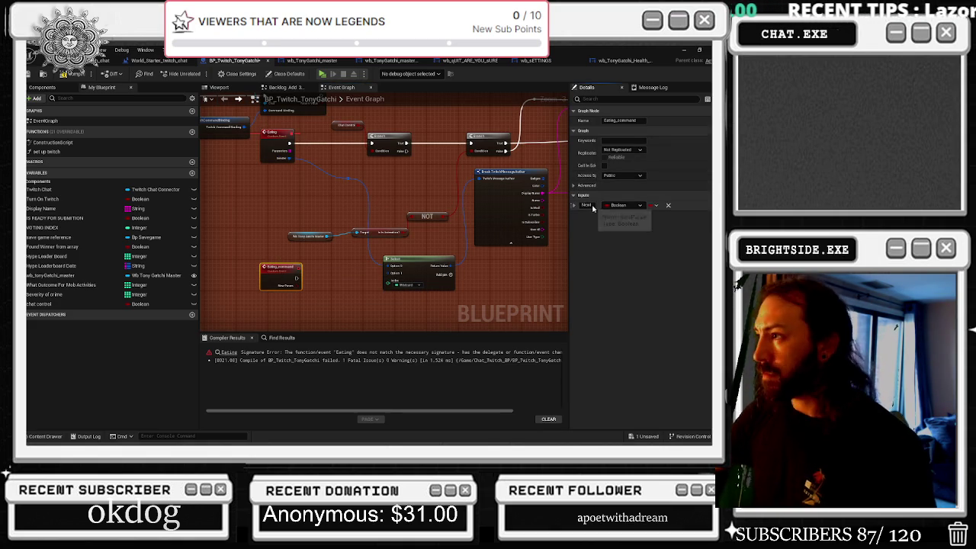
left_click(619, 205)
type("tw")
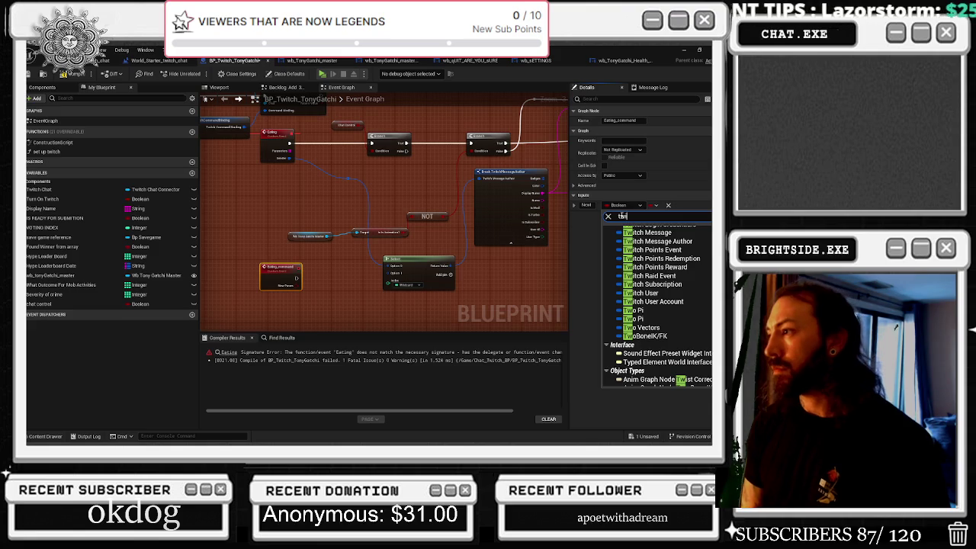
type("itch me")
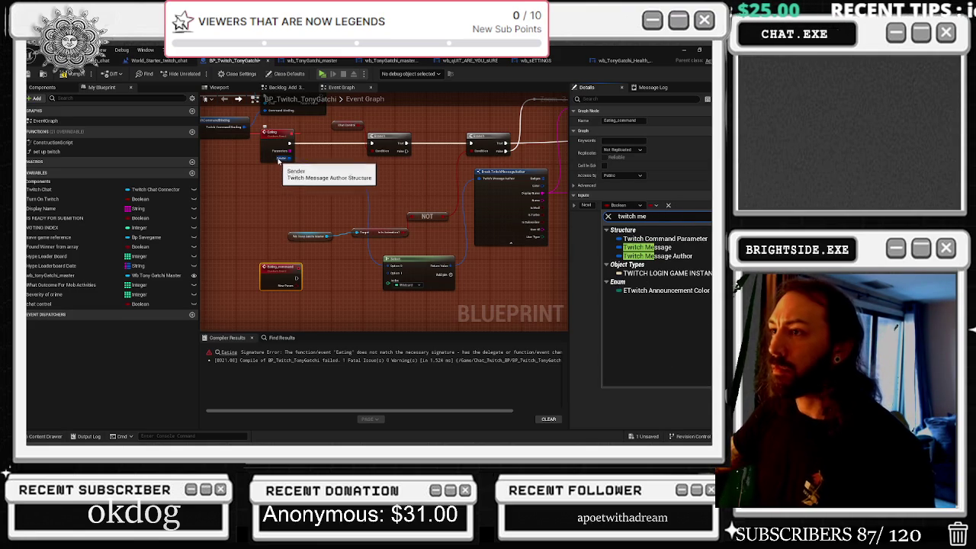
type("ssage autho")
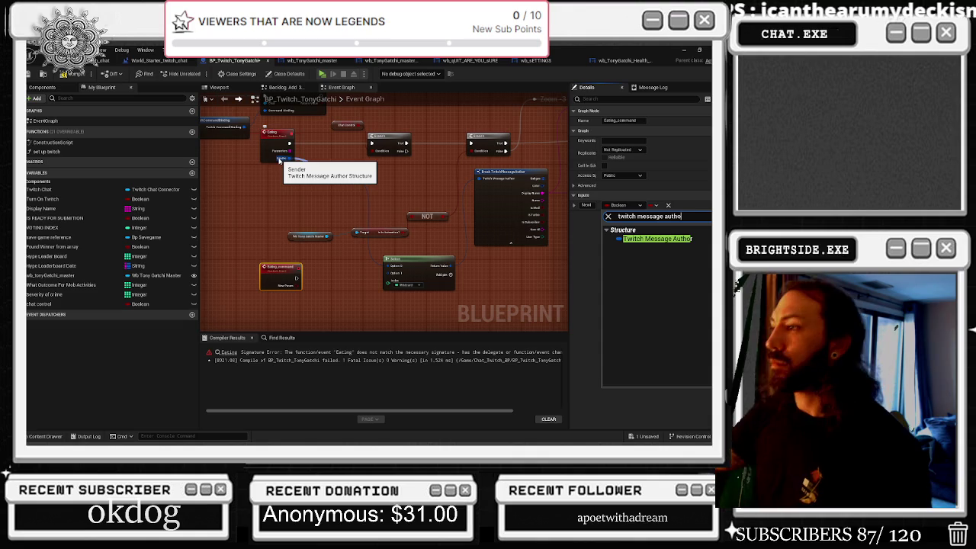
left_click(646, 239)
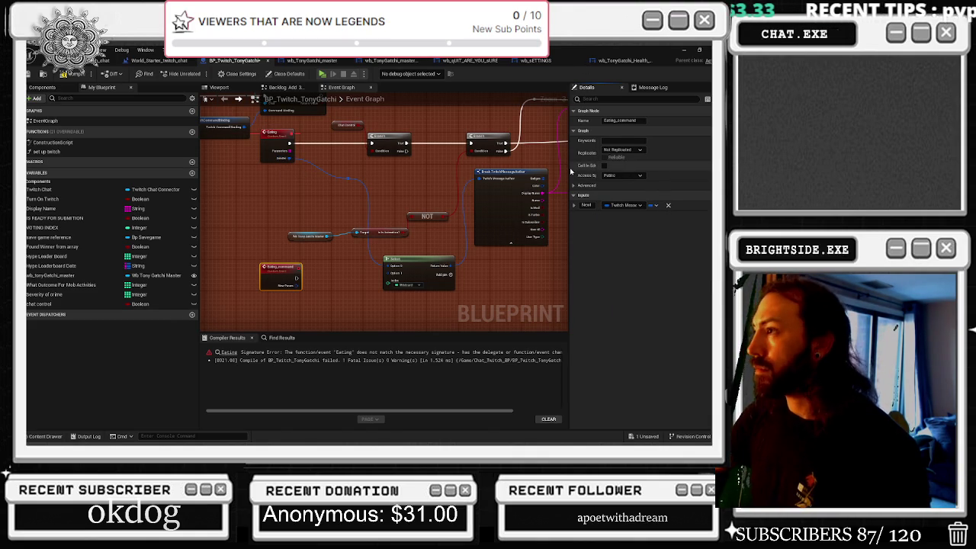
left_click_drag(568, 168, 467, 167)
left_click(525, 206)
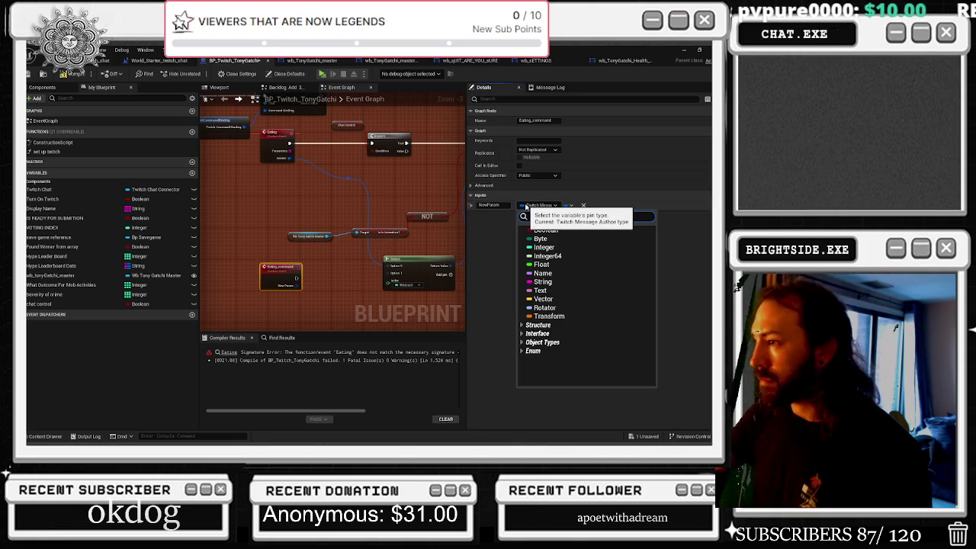
type("twitch me")
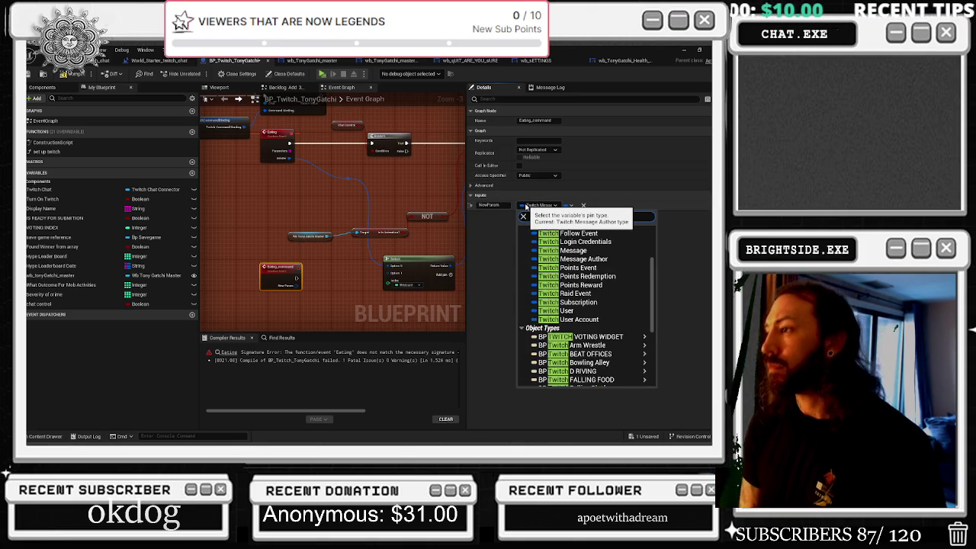
type("ssa")
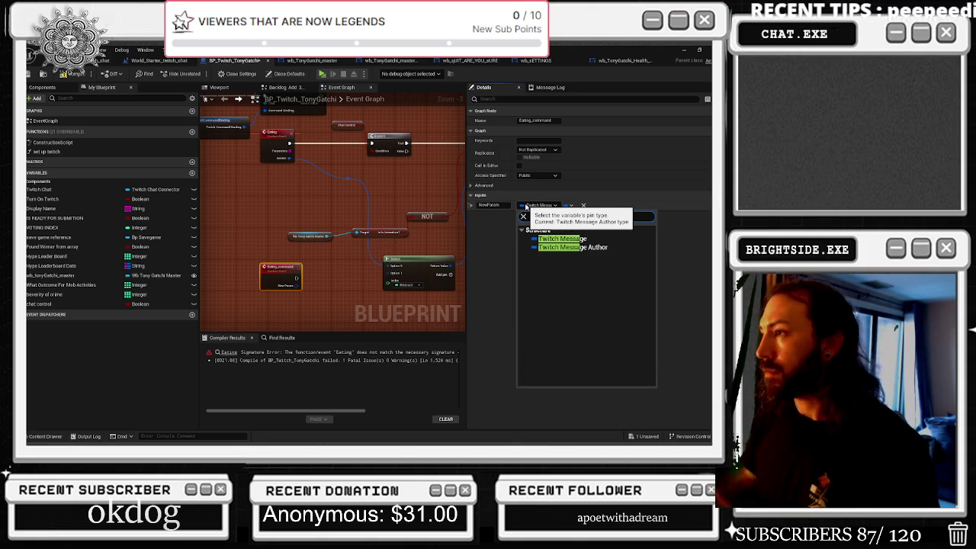
left_click(561, 240)
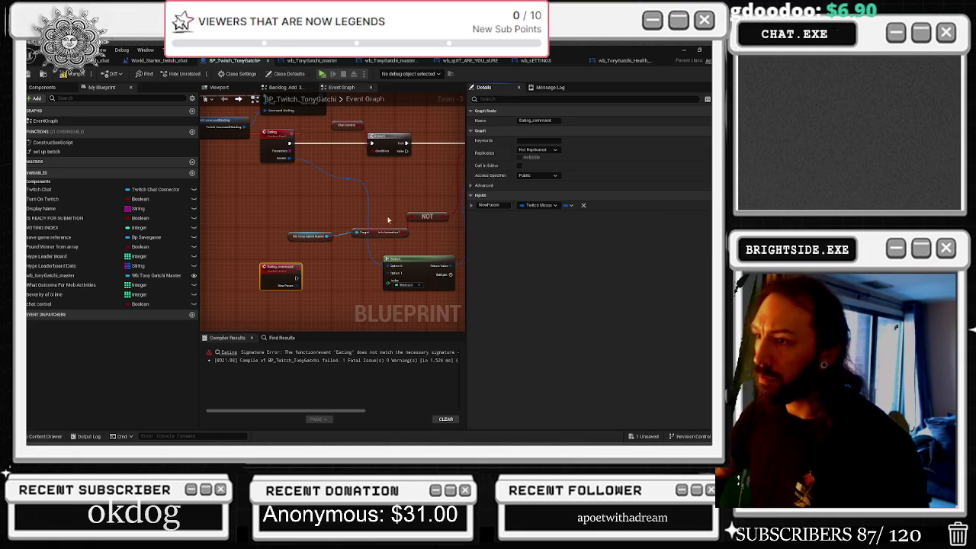
Step: Break out NewParam, then retype it as Twitch Message Author and remove the Break node
mouse_move(296, 282)
left_mouse_down()
mouse_move(301, 298)
mouse_move(325, 295)
mouse_move(321, 306)
left_mouse_up()
type("br")
left_click(366, 193)
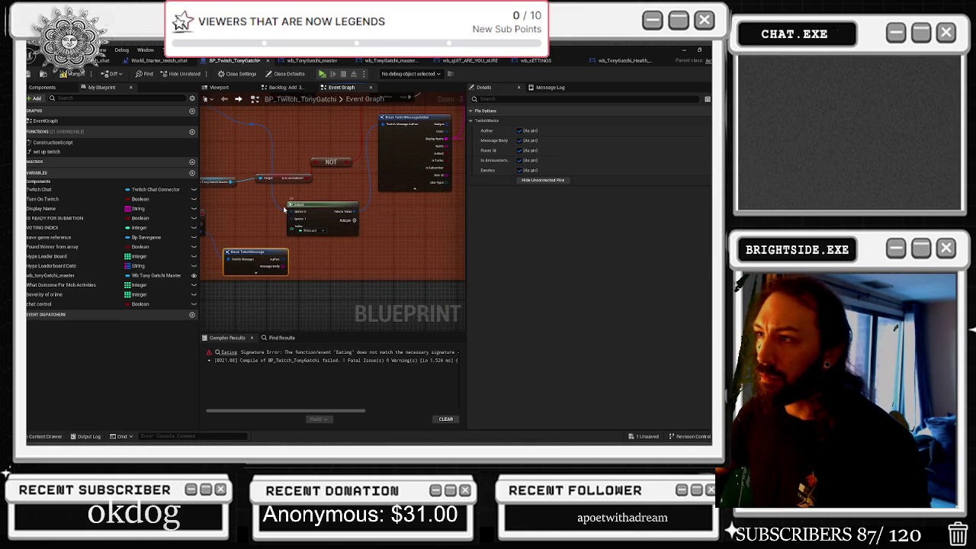
left_click_drag(217, 240, 293, 263)
left_click(259, 238)
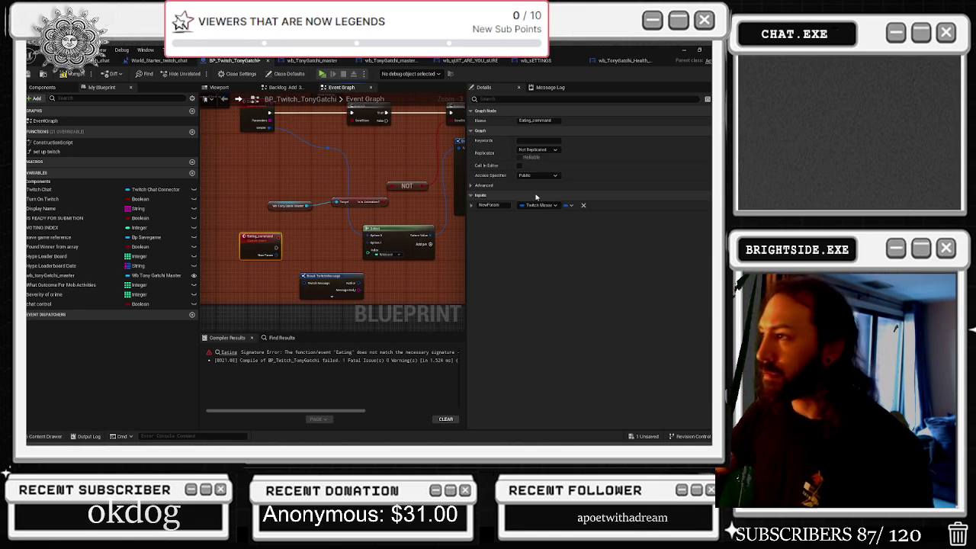
left_click(539, 205)
type("tw")
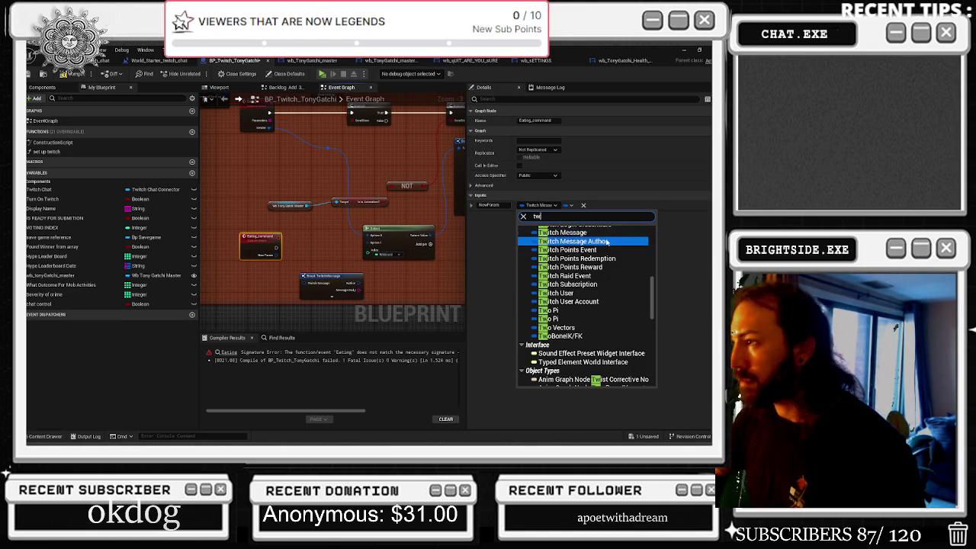
left_click(580, 241)
key("ctrl+z")
key("ctrl+z")
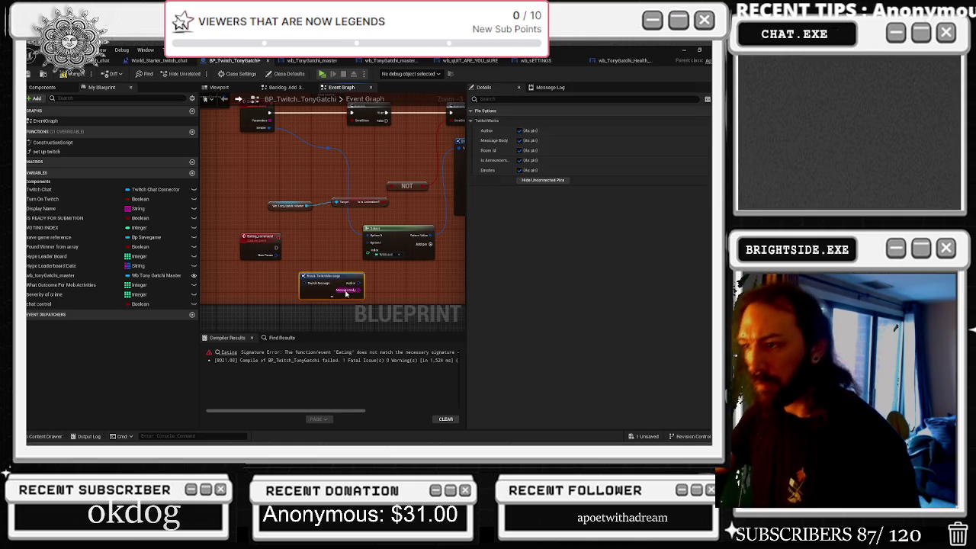
left_click_drag(276, 261, 291, 265)
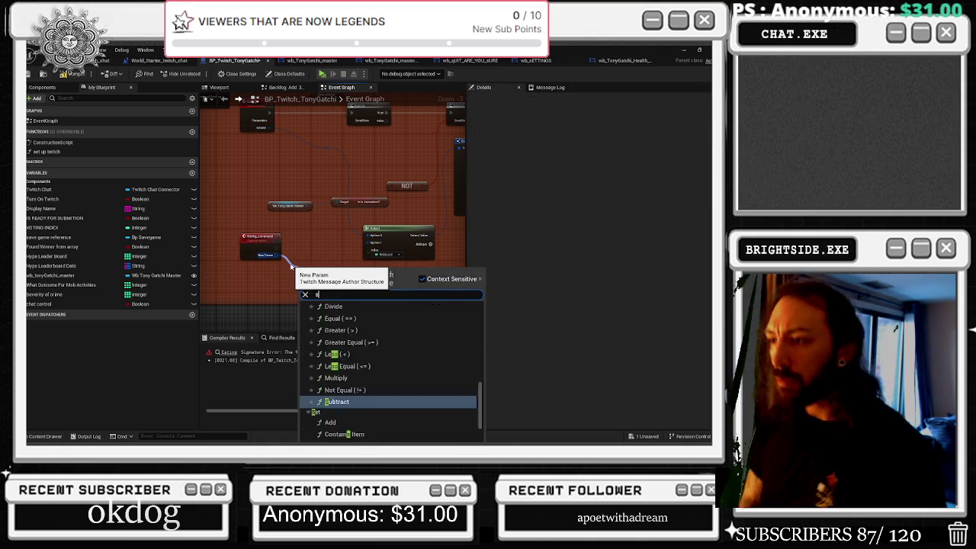
type("se")
key("BackSpace")
key("BackSpace")
type("break")
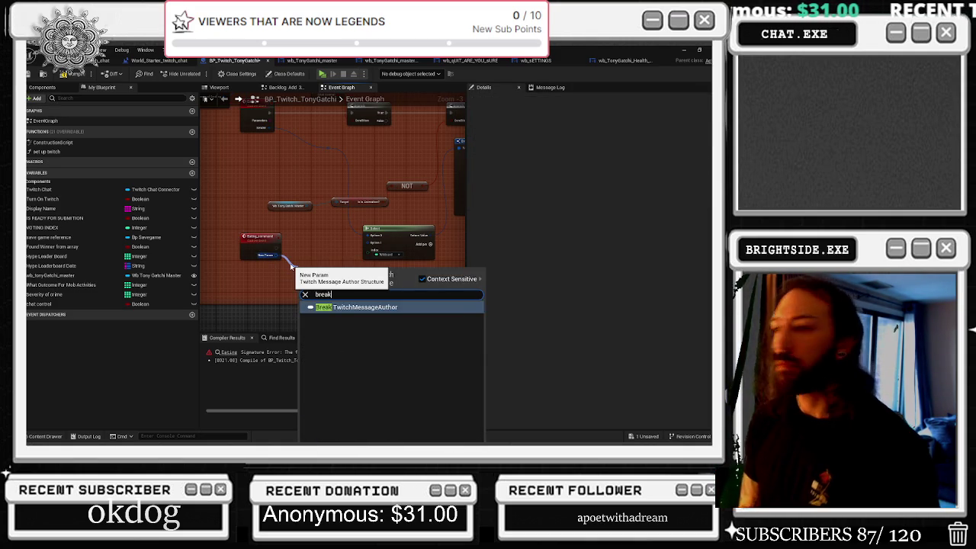
key("Return")
left_click_drag(304, 276, 256, 290)
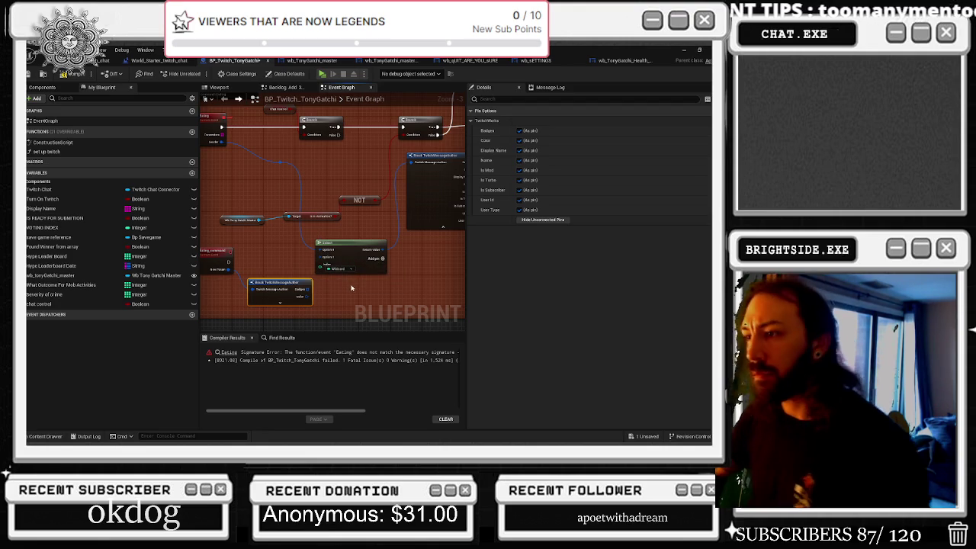
left_click_drag(252, 290, 317, 265)
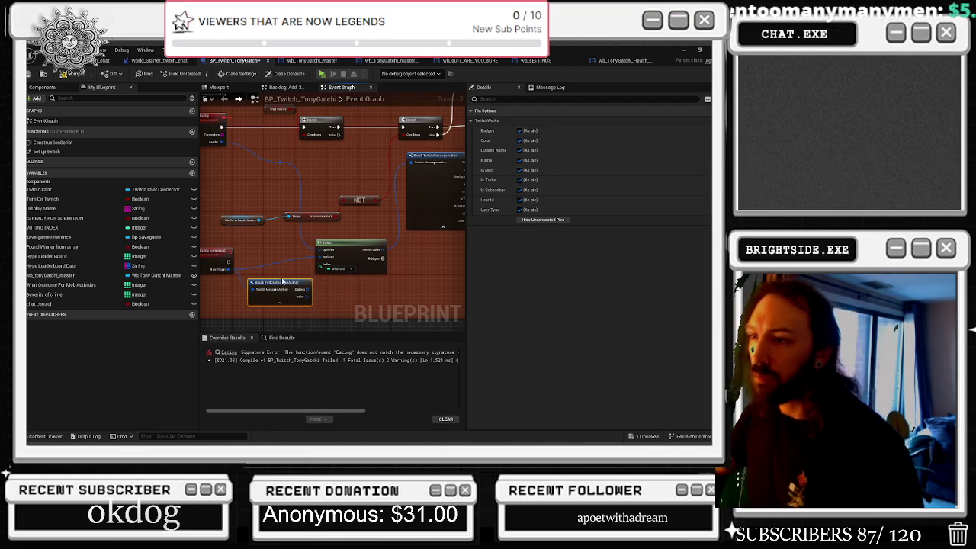
key("Delete")
left_click_drag(275, 261, 362, 279)
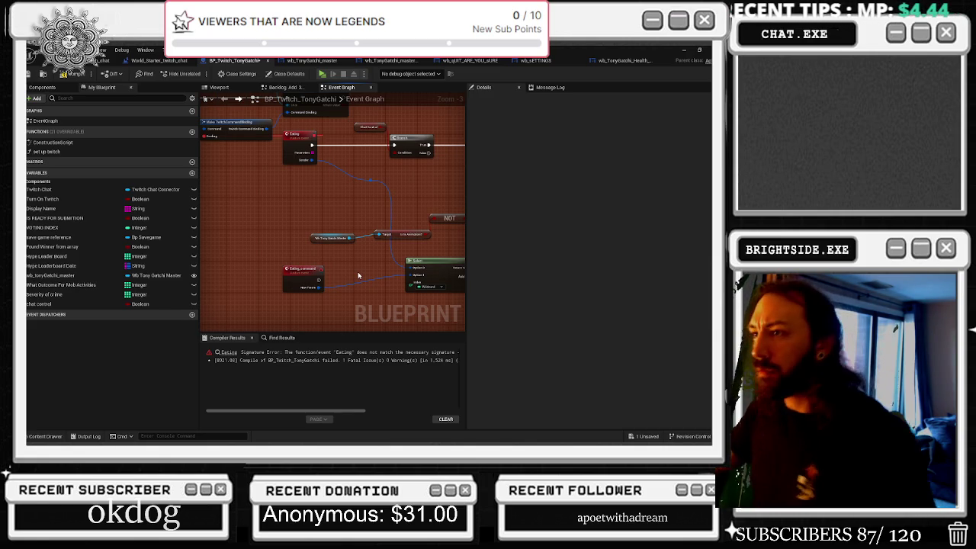
Step: Tidy the wire's reroute point and connect Eating_command's execution to the second Branch
left_click(370, 181)
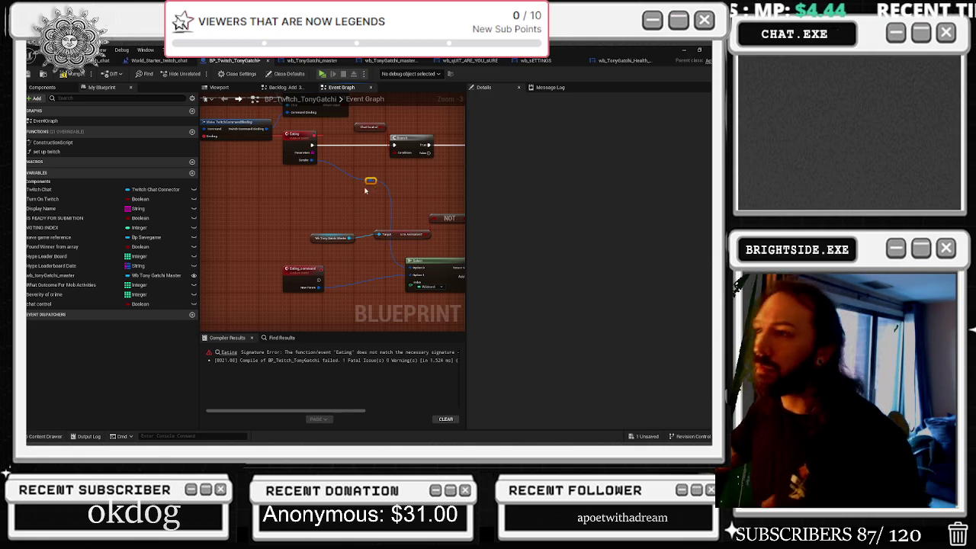
mouse_move(366, 181)
left_mouse_down()
mouse_move(367, 164)
mouse_move(287, 190)
left_mouse_up()
scroll(311, 207, "down", 1)
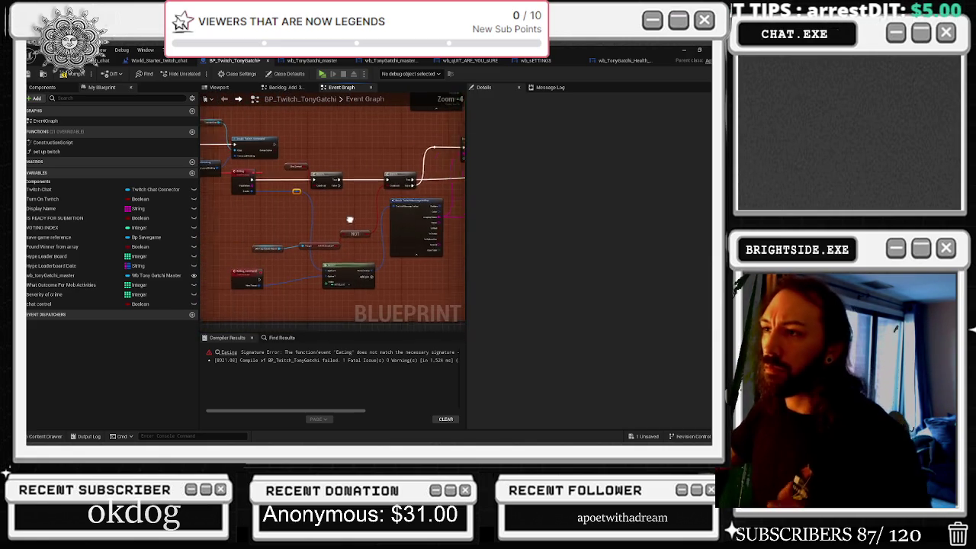
left_click(256, 278)
scroll(263, 278, "up", 1)
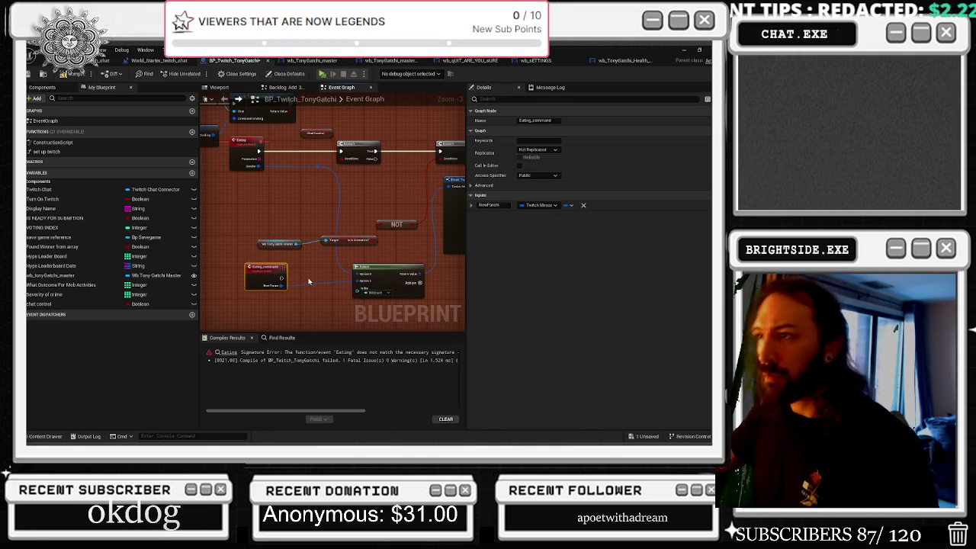
mouse_move(280, 280)
left_mouse_down()
mouse_move(446, 151)
mouse_move(429, 151)
left_mouse_up()
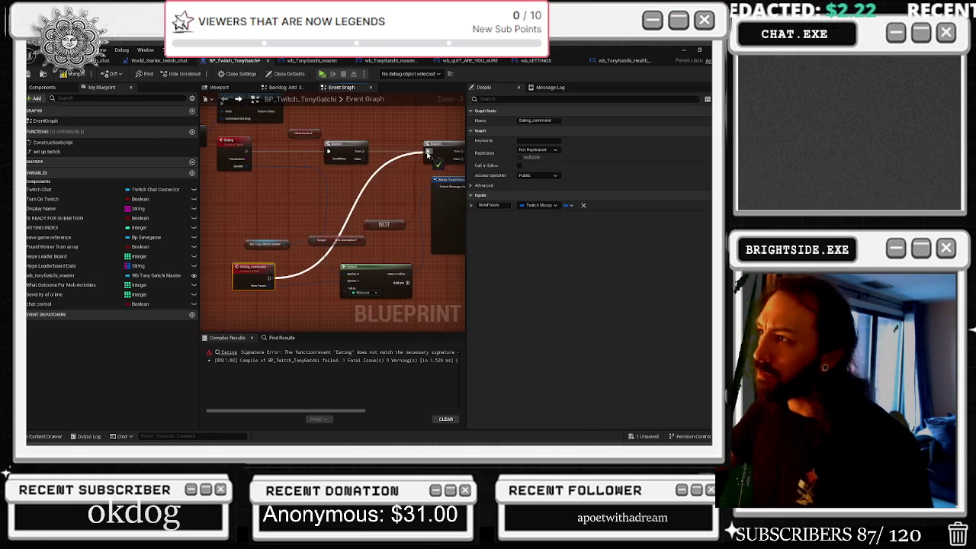
Step: Shift the Select node and add a second input, NewParam_2, to Eating_command
left_click_drag(372, 266, 378, 269)
left_click_drag(279, 307, 325, 301)
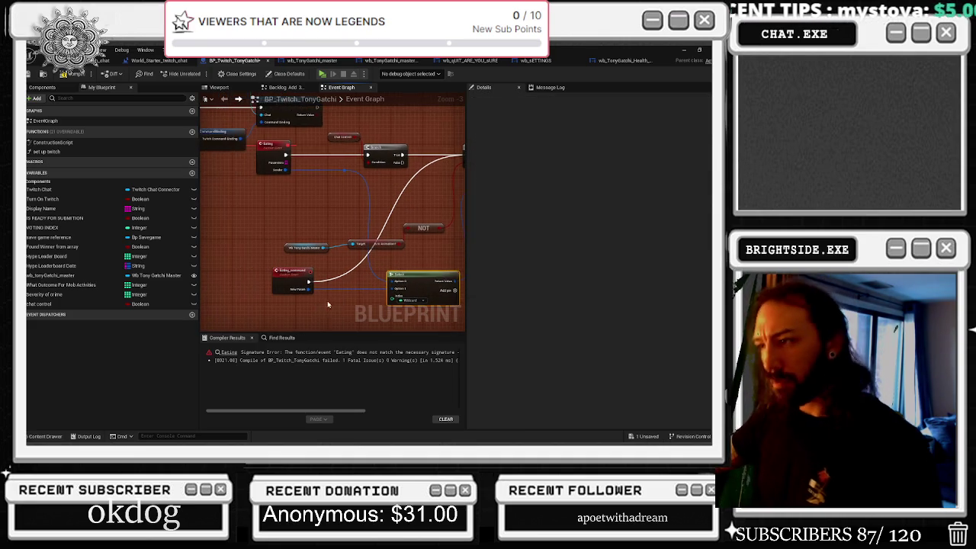
scroll(326, 300, "up", 1)
left_click_drag(397, 300, 281, 287)
left_click(288, 268)
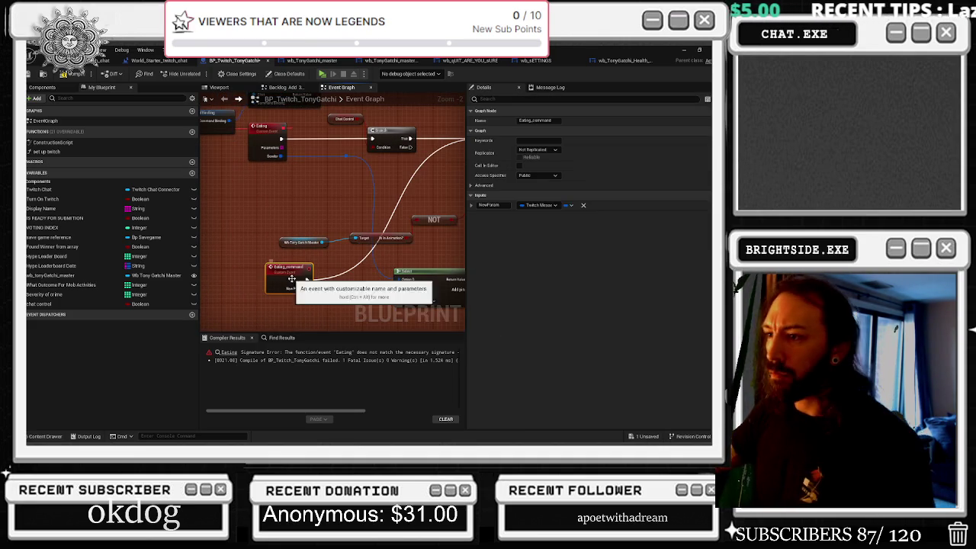
left_click(699, 206)
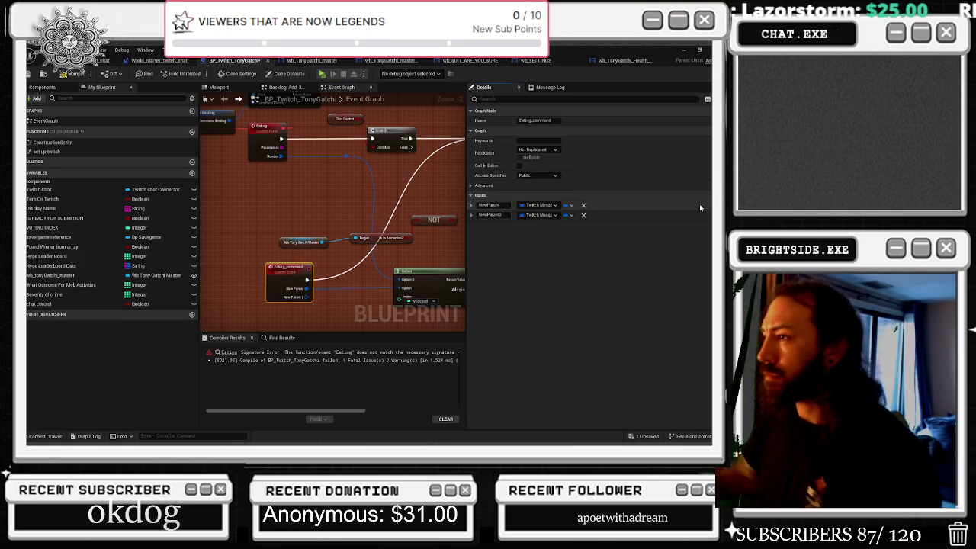
Step: Make NewParam_2 a Boolean and compile the blueprint
left_click(542, 215)
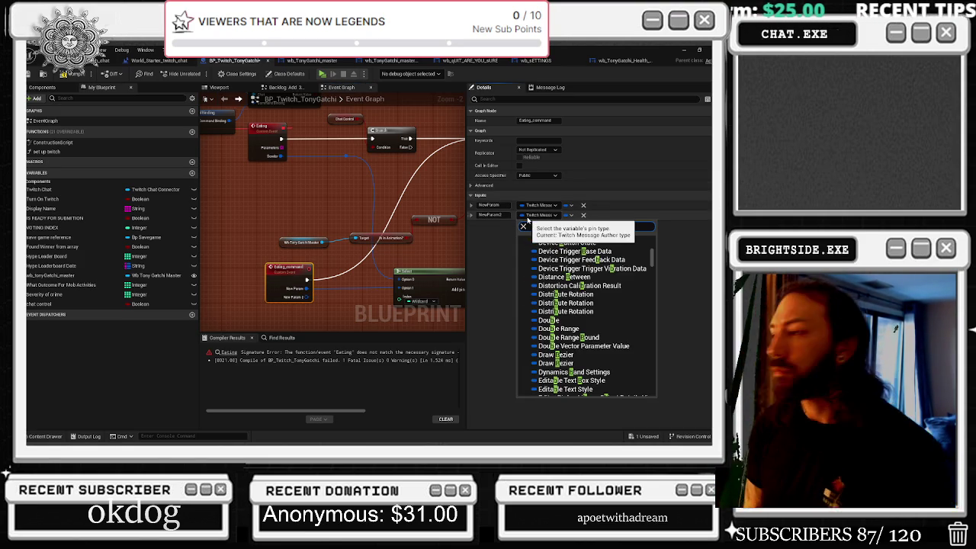
type("boolean")
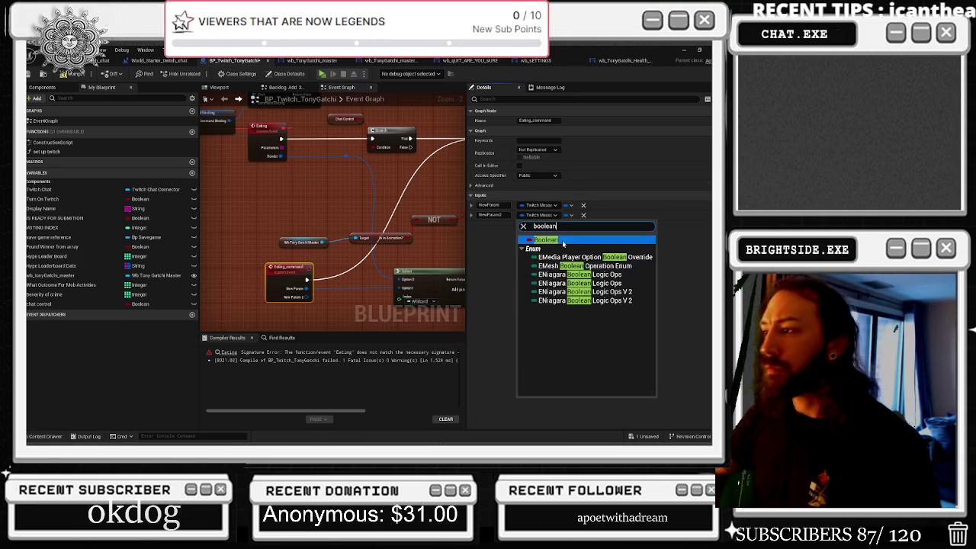
left_click(561, 241)
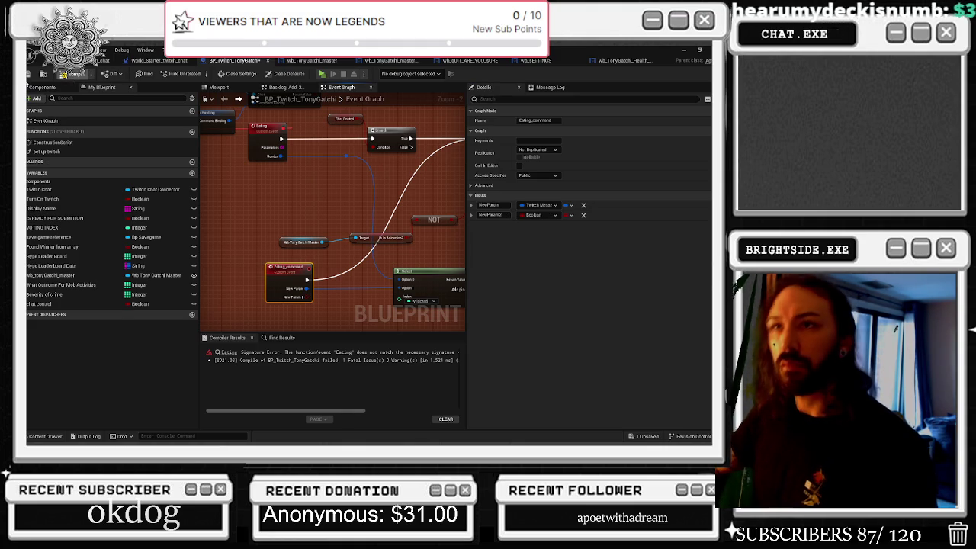
left_click(67, 74)
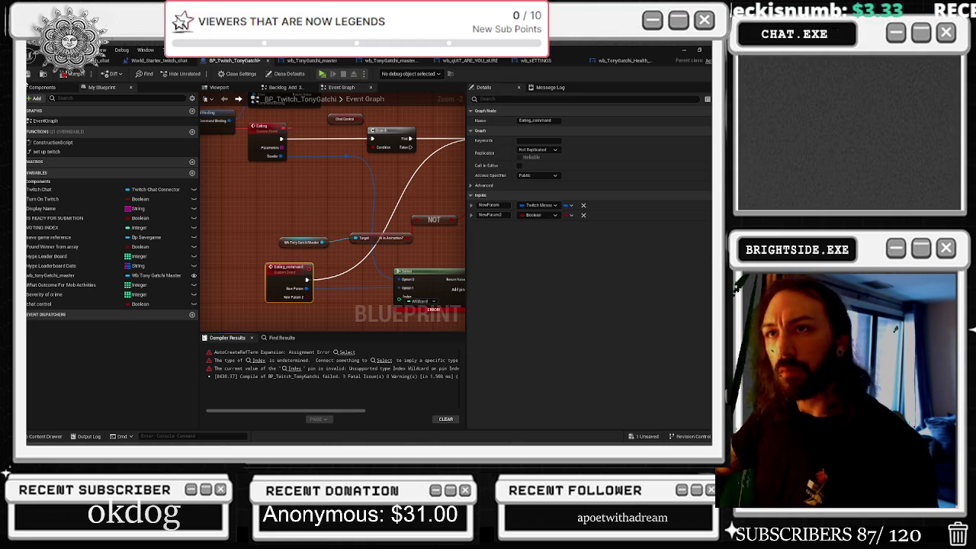
Step: Change the Select node's index pin to Boolean, giving False and True options
mouse_move(336, 309)
left_mouse_down()
mouse_move(260, 291)
mouse_move(325, 290)
mouse_move(348, 302)
mouse_move(347, 290)
mouse_move(265, 289)
left_mouse_up()
key("Escape")
right_click(337, 285)
left_click(359, 310)
Step: Rename Eating_command's second input to command
left_click(244, 263)
left_click(491, 215)
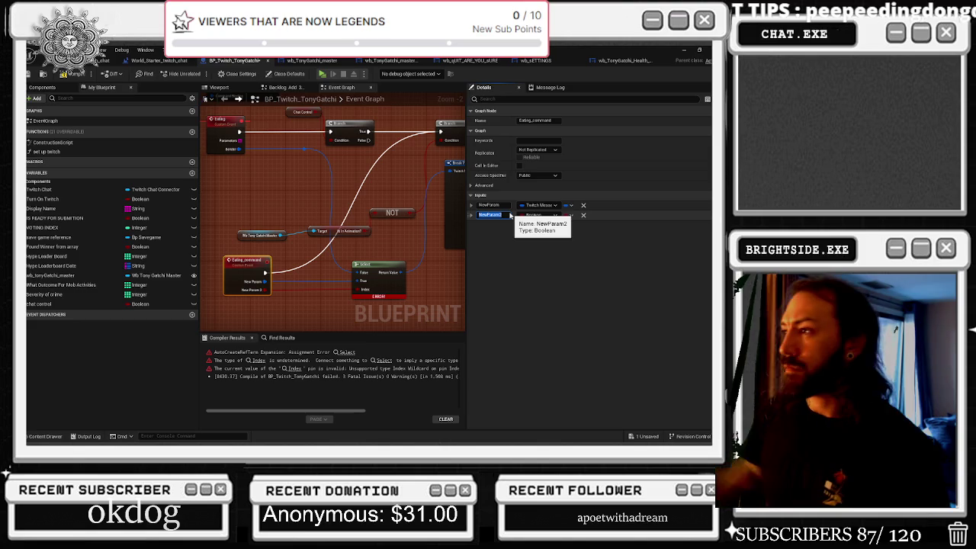
type("command")
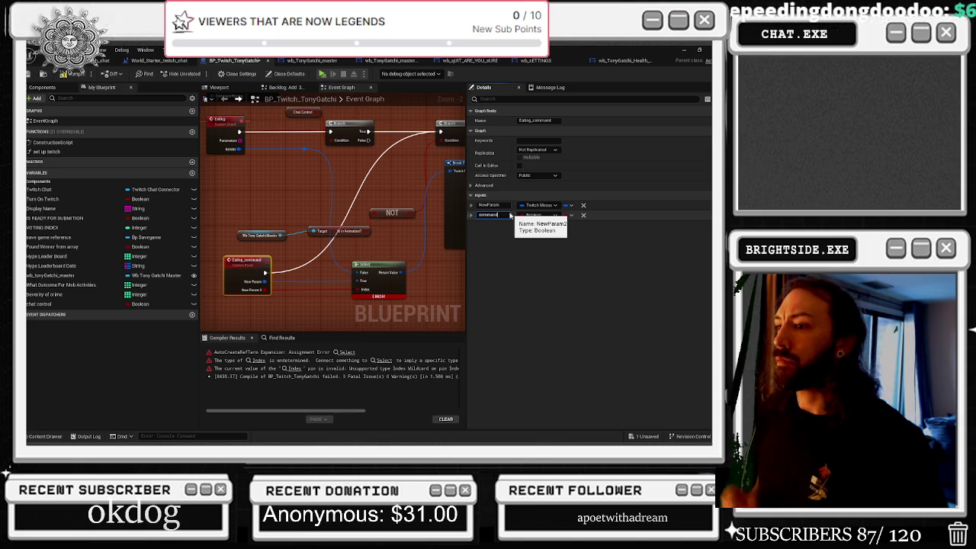
key("Return")
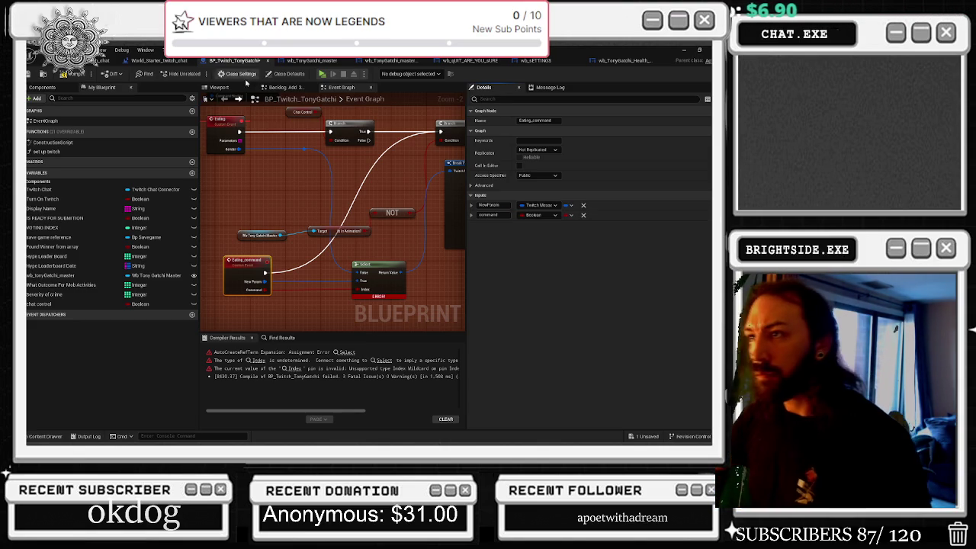
Step: Rename the event's first input to sender
left_click_drag(327, 156, 338, 170)
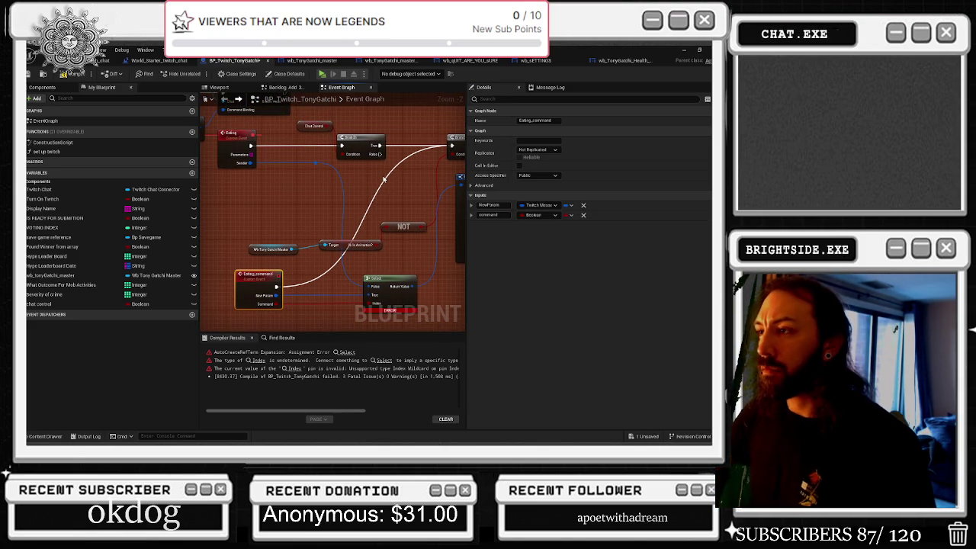
left_click_drag(321, 122, 317, 122)
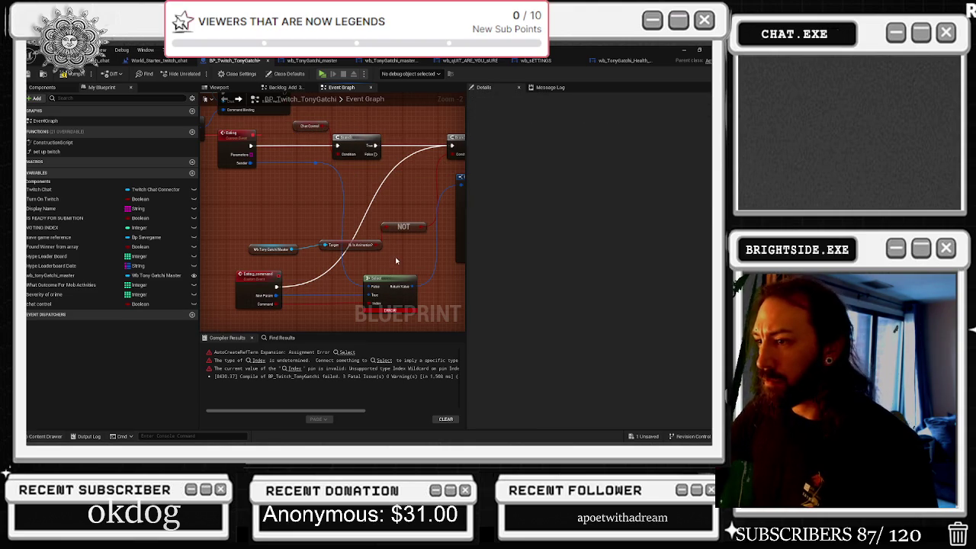
left_click(258, 276)
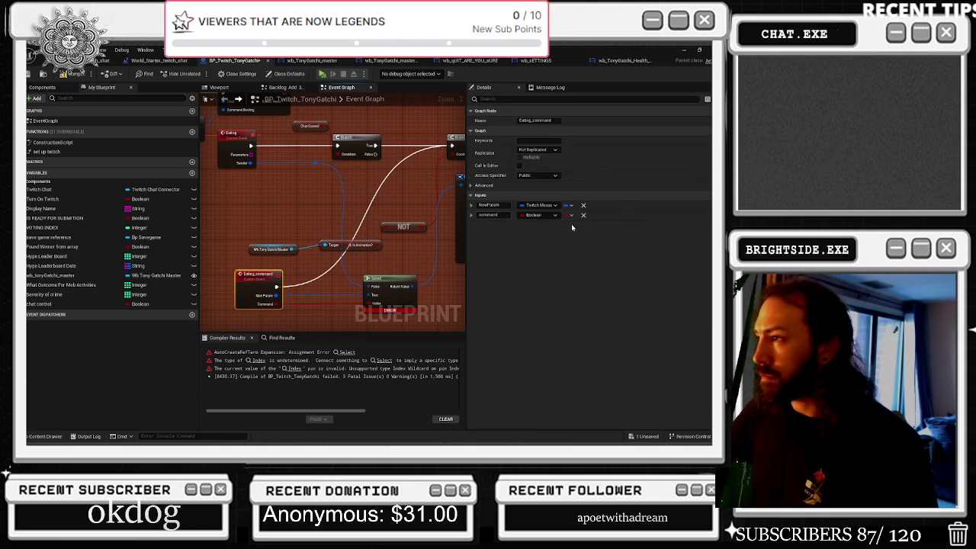
double_click(488, 205)
type("cmd")
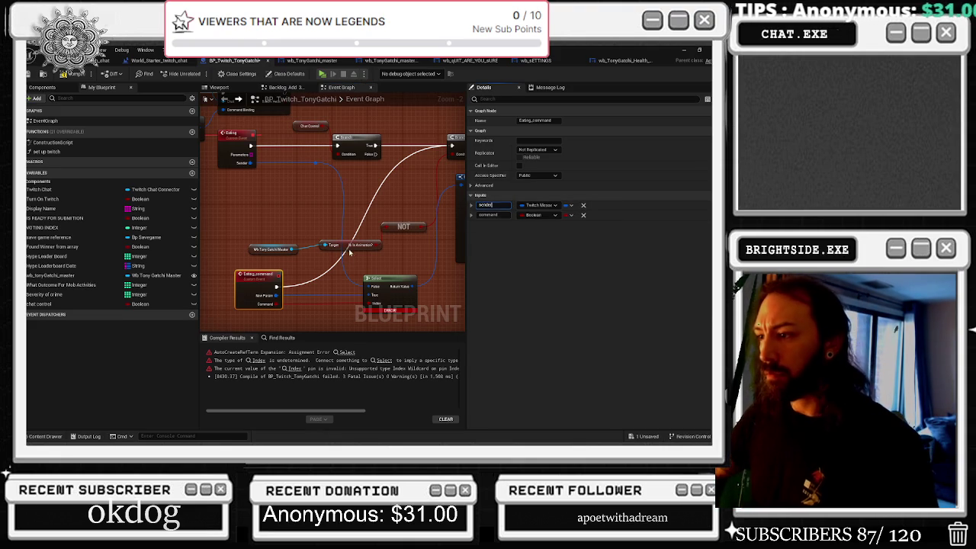
scroll(334, 264, "down", 1)
scroll(353, 274, "down", 1)
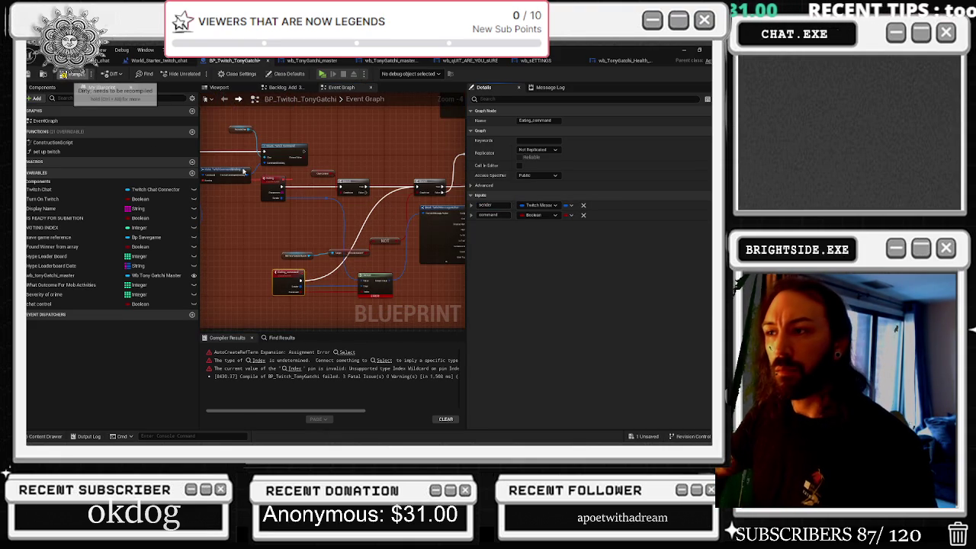
Step: Compile BP_Twitch_TonyGatchi with F7 to clear the Select-index errors, then marquee-select nodes to copy
key("F7")
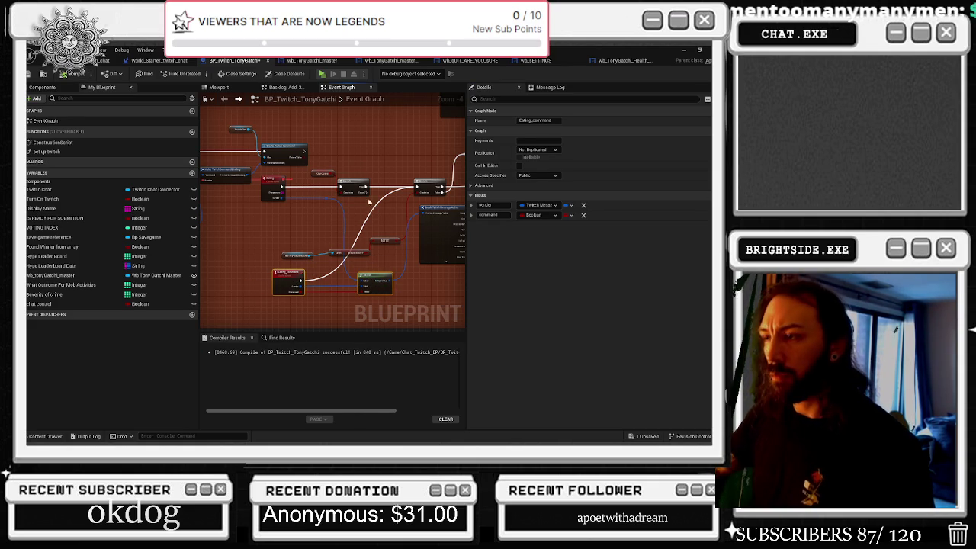
left_click_drag(317, 162, 368, 187)
scroll(391, 200, "down", 6)
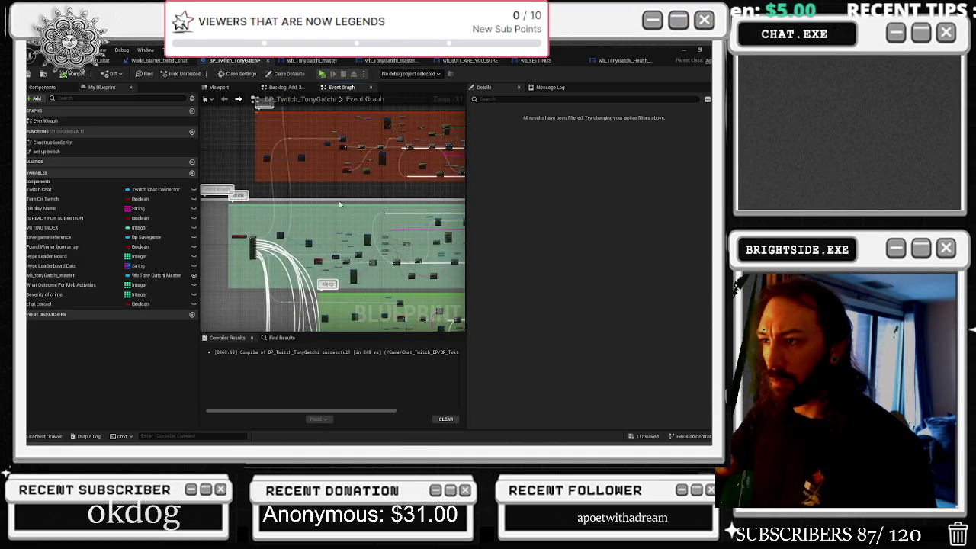
Step: Move the Drink event left and drop its getter below the wires to make room
scroll(234, 175, "up", 6)
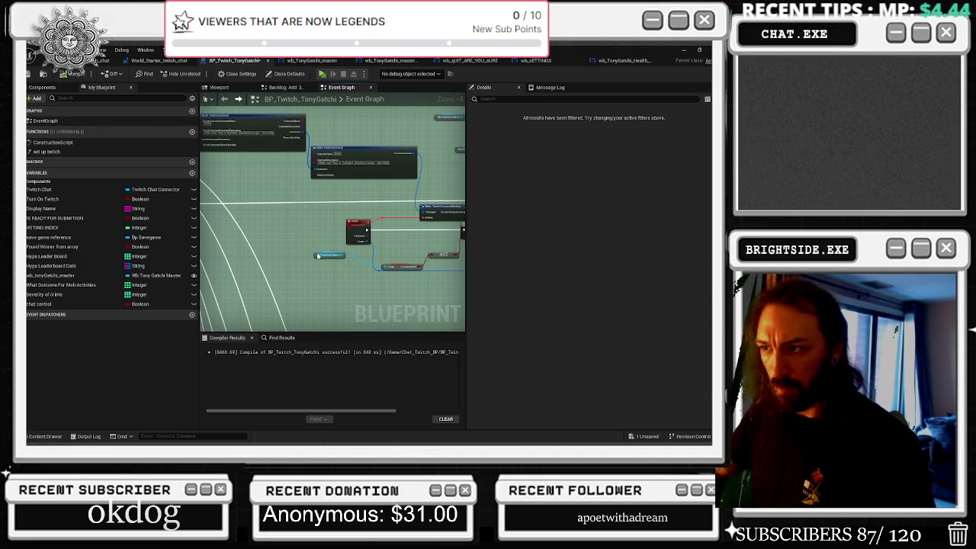
left_click(338, 272)
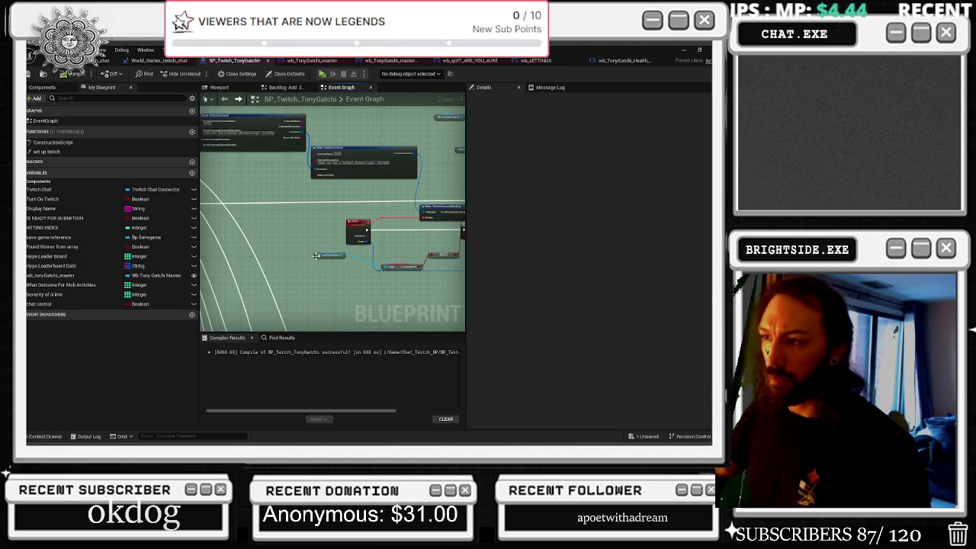
left_click_drag(317, 255, 347, 288)
left_click_drag(352, 224, 233, 230)
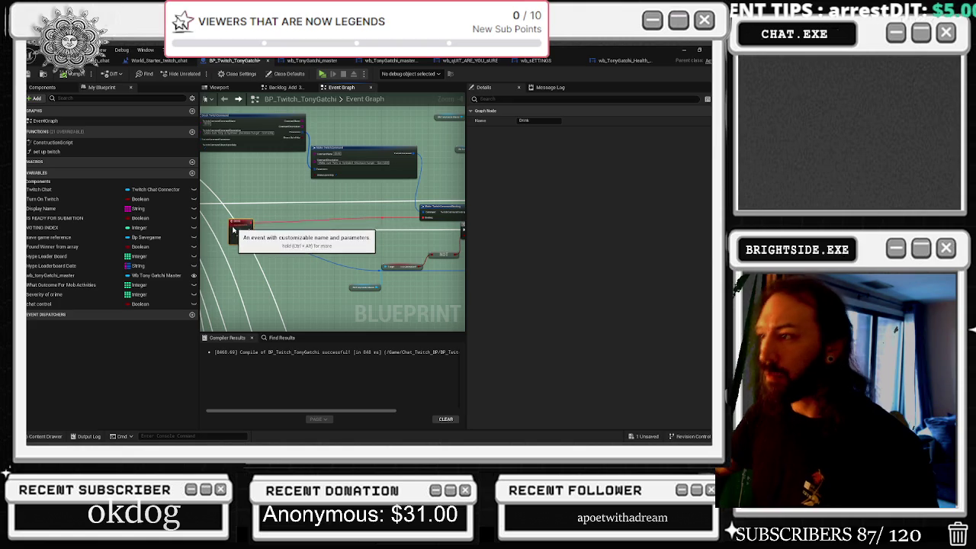
left_click(247, 258)
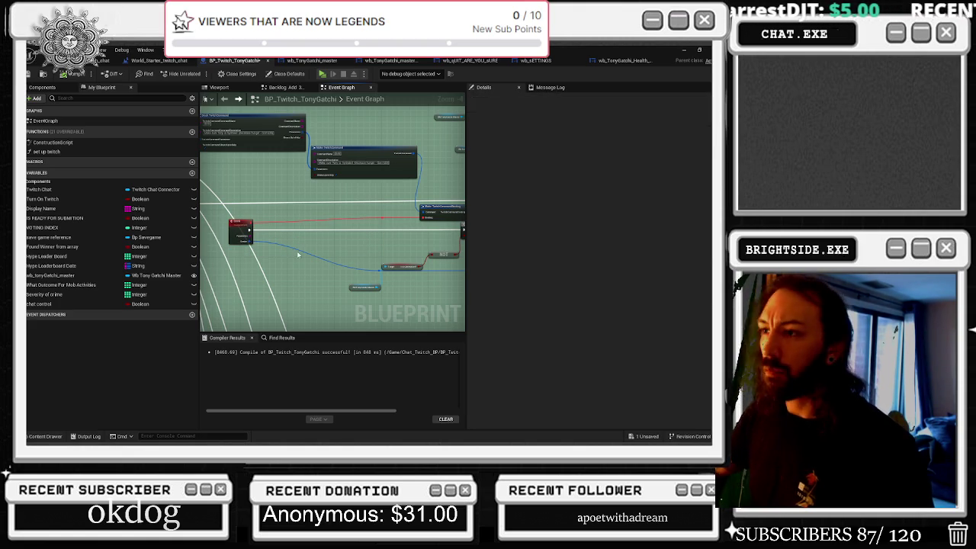
Step: Paste the copied Branch, Select and custom event nodes into the Drink section
key("ctrl+v")
scroll(287, 256, "down", 1)
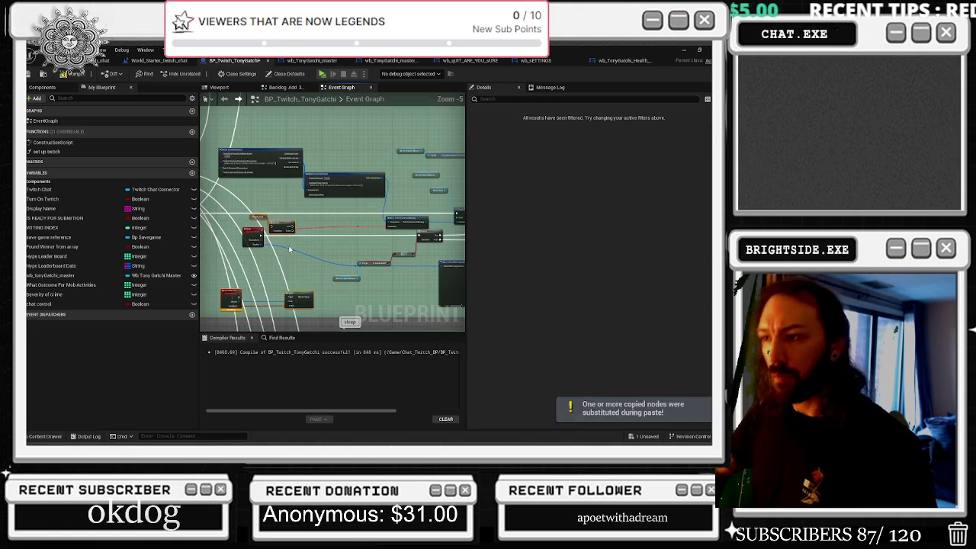
scroll(287, 224, "up", 1)
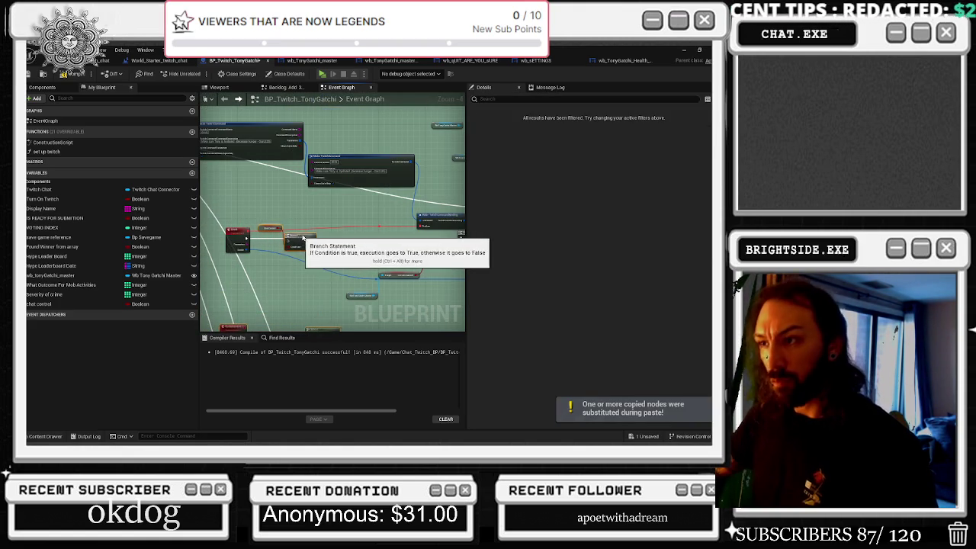
scroll(307, 239, "up", 2)
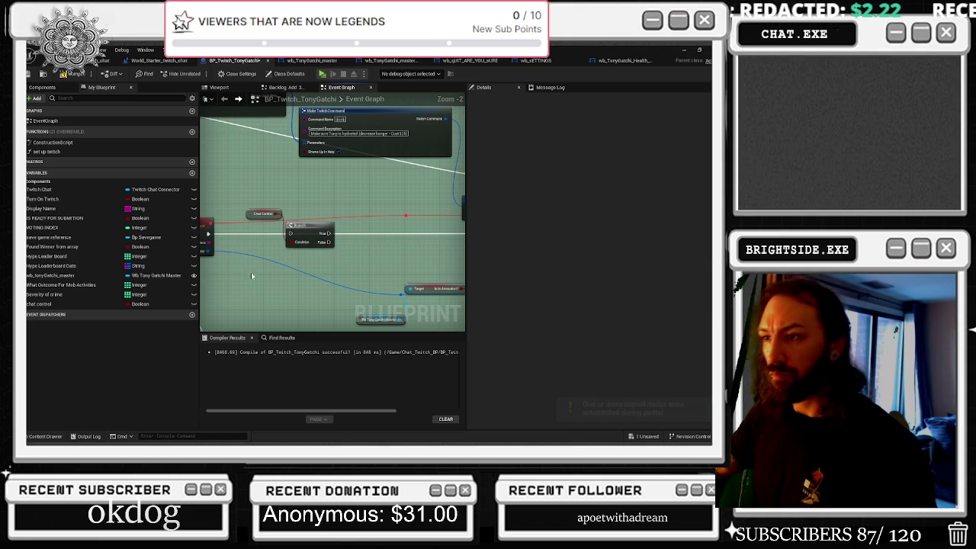
left_click_drag(183, 235, 324, 236)
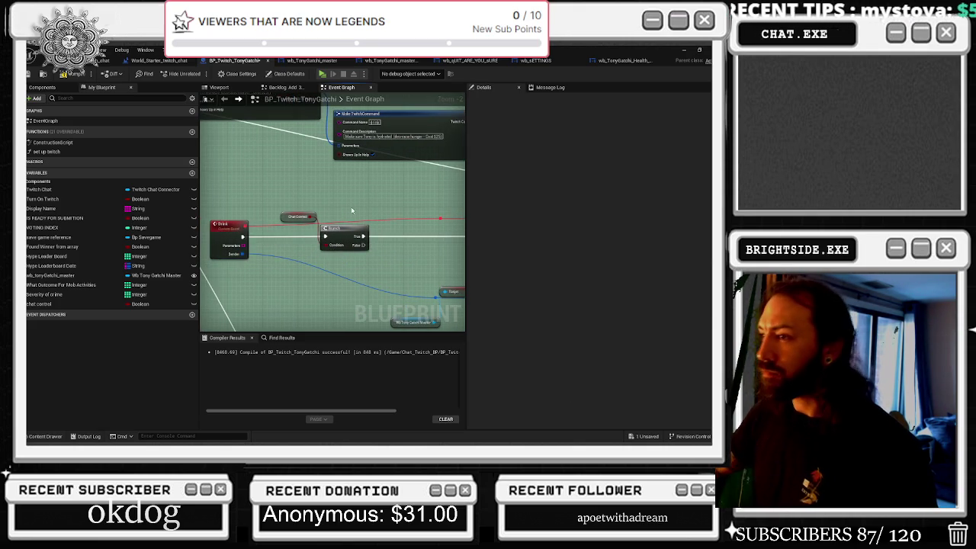
scroll(349, 220, "down", 3)
scroll(326, 225, "up", 2)
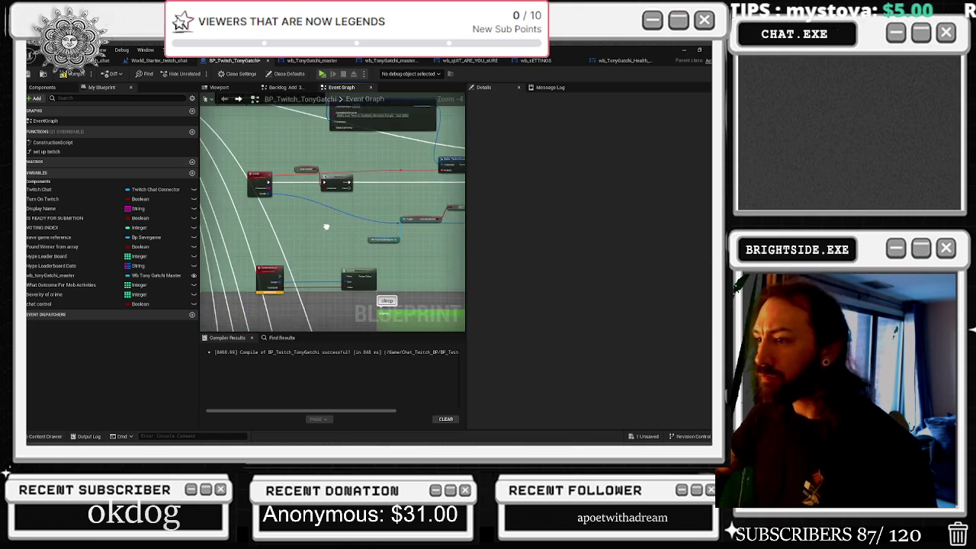
left_click(249, 271)
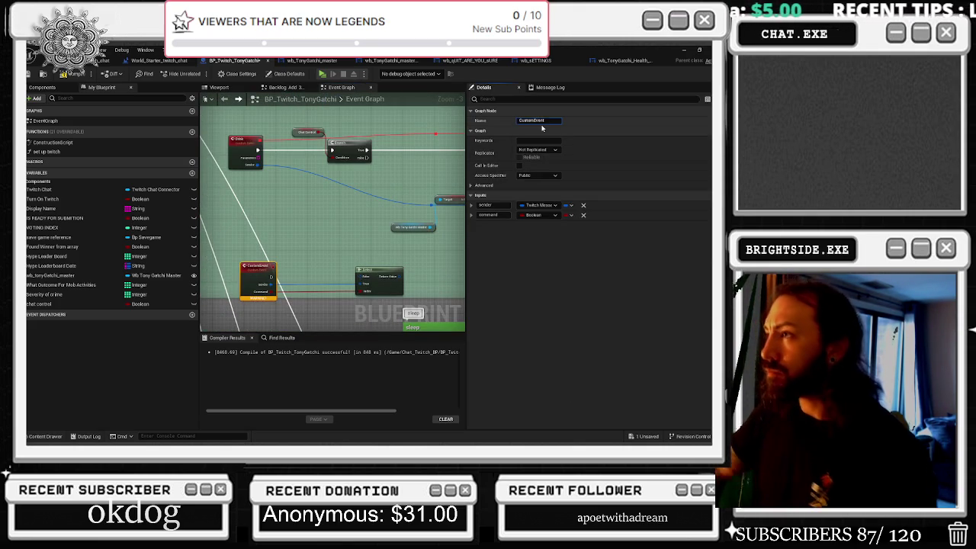
Step: Rename the pasted custom event to drink_command
type("drink_command")
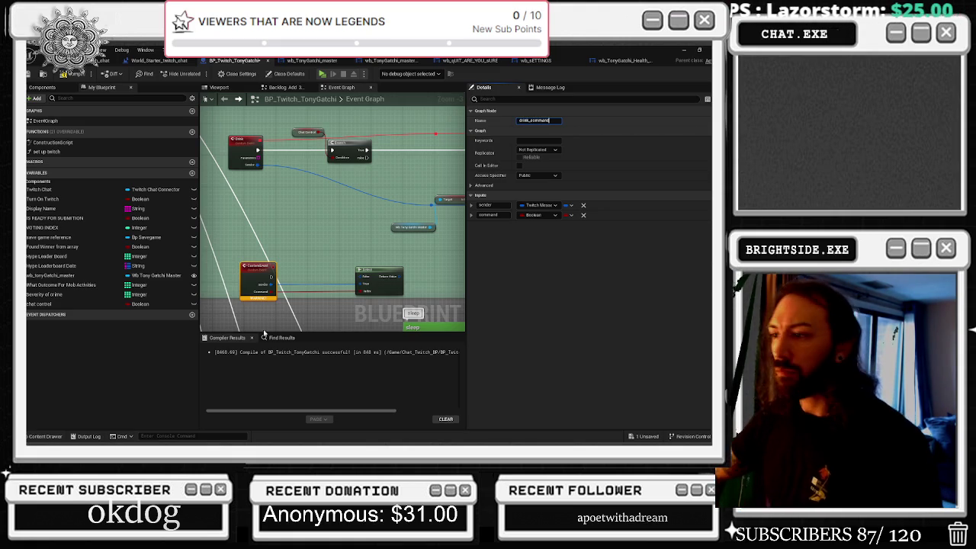
key("Return")
scroll(368, 251, "down", 1)
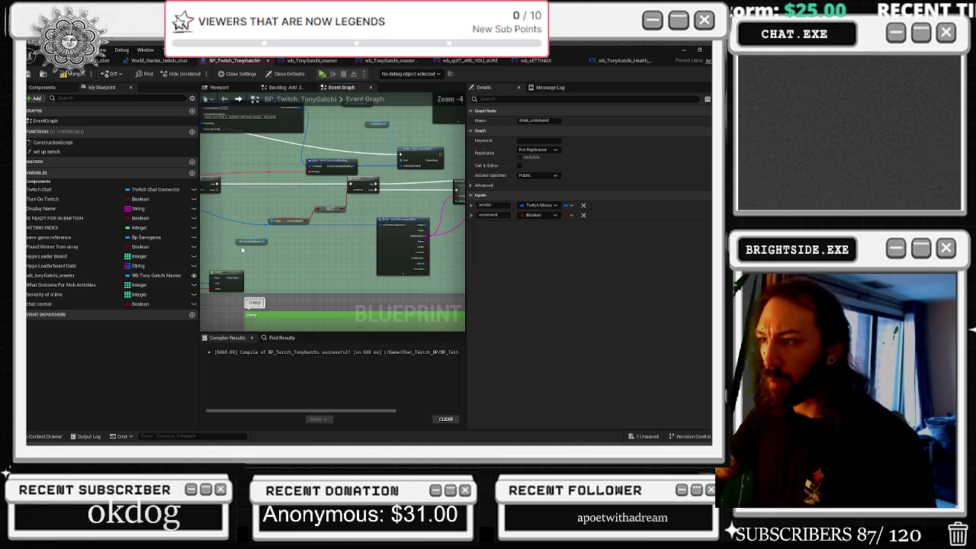
left_click(282, 244)
scroll(282, 243, "up", 2)
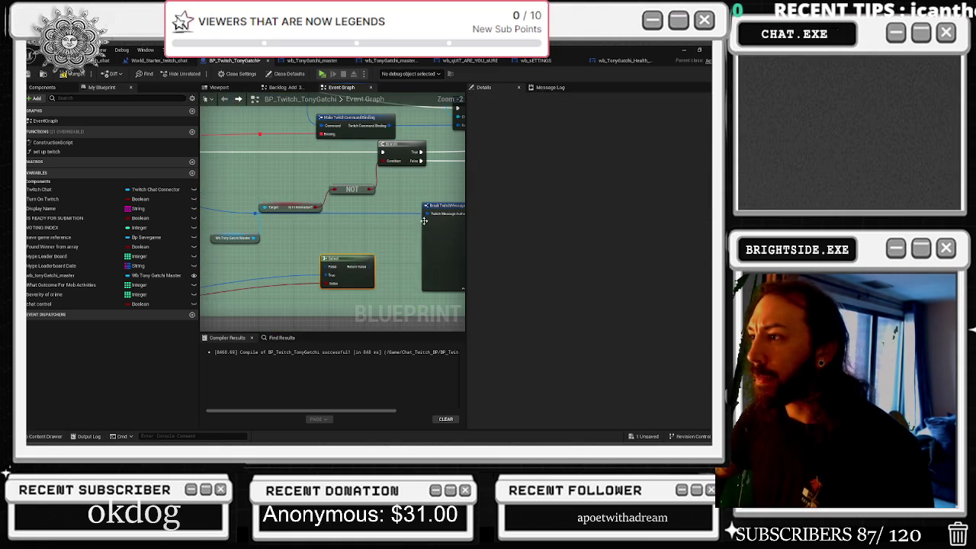
Step: Wire the Select result into the Twitch message author input and tidy the nodes
mouse_move(371, 266)
left_mouse_down()
mouse_move(467, 216)
mouse_move(408, 216)
mouse_move(348, 234)
mouse_move(294, 227)
left_mouse_up()
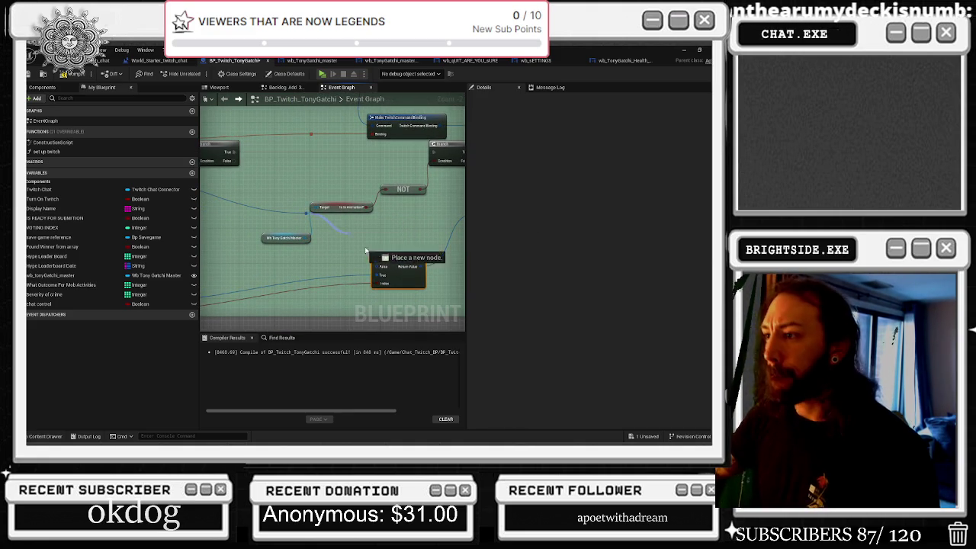
mouse_move(400, 260)
left_mouse_down()
mouse_move(432, 270)
mouse_move(488, 264)
left_mouse_up()
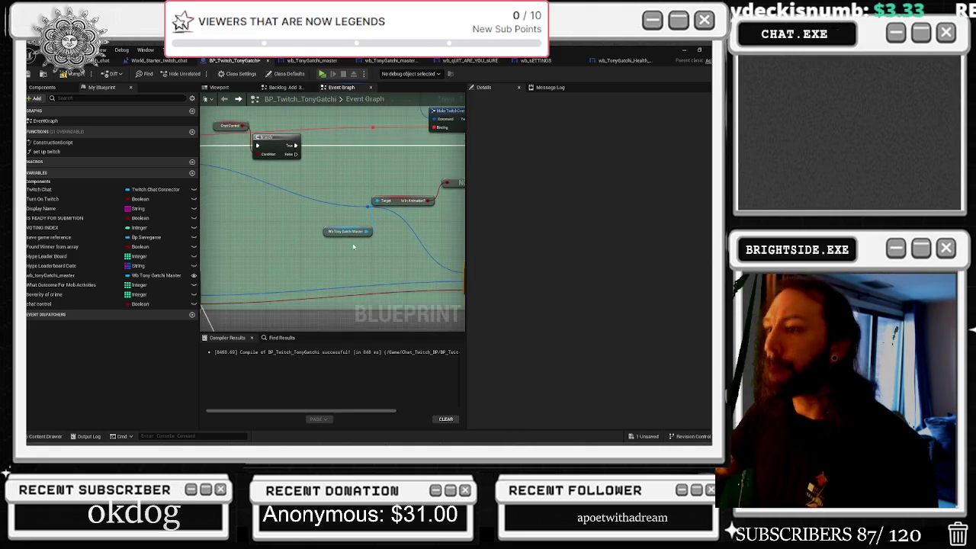
scroll(320, 252, "down", 2)
left_click_drag(271, 261, 320, 249)
scroll(336, 201, "up", 2)
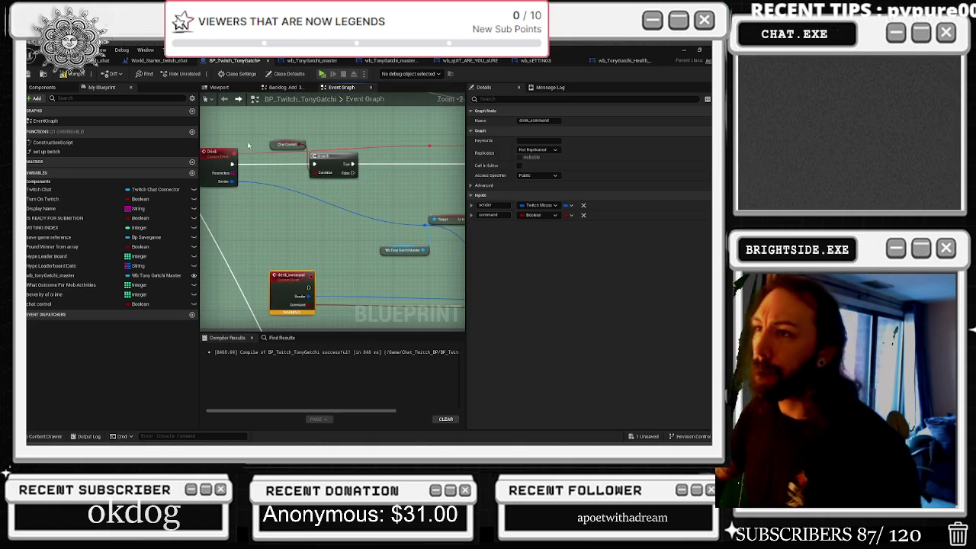
left_click(351, 187)
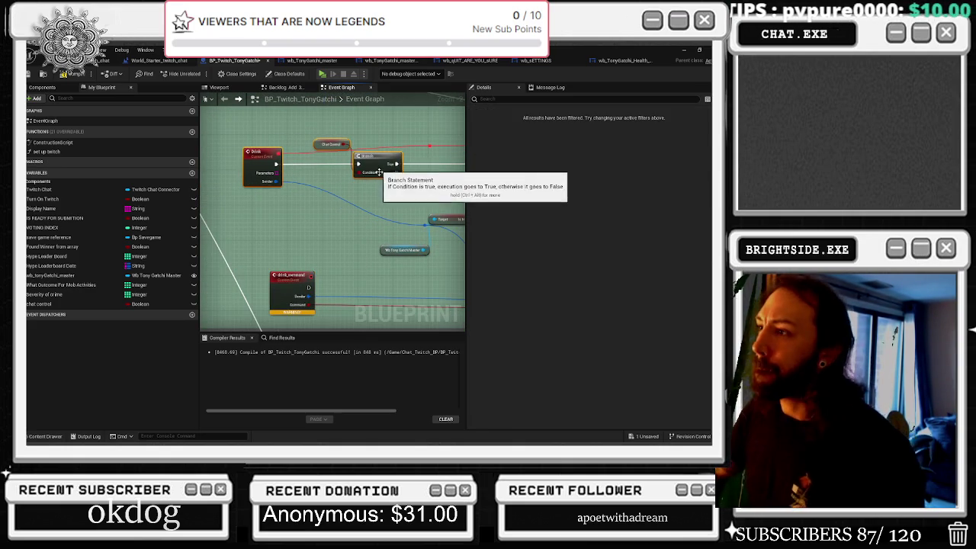
left_click(297, 204)
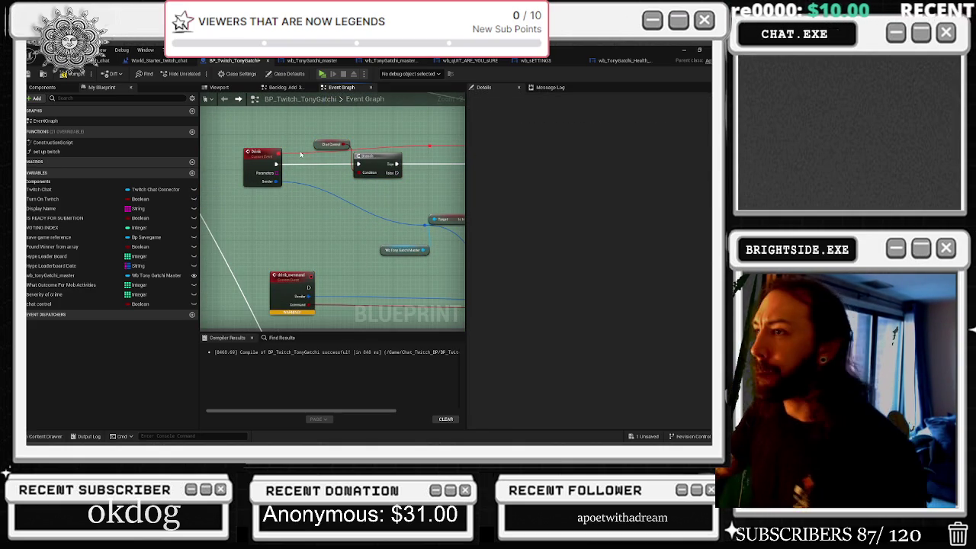
scroll(312, 266, "down", 5)
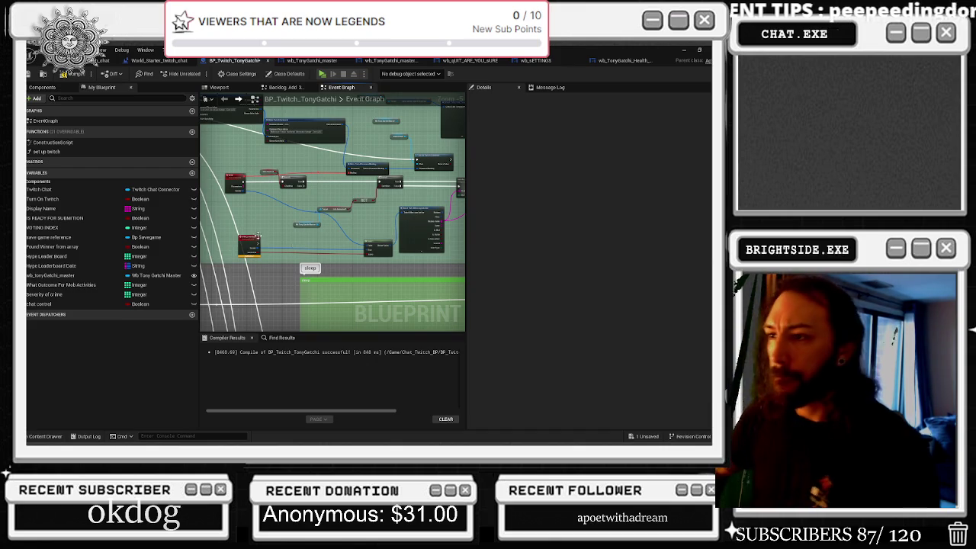
scroll(258, 237, "up", 1)
mouse_move(259, 245)
left_mouse_down()
mouse_move(388, 192)
mouse_move(418, 162)
left_mouse_up()
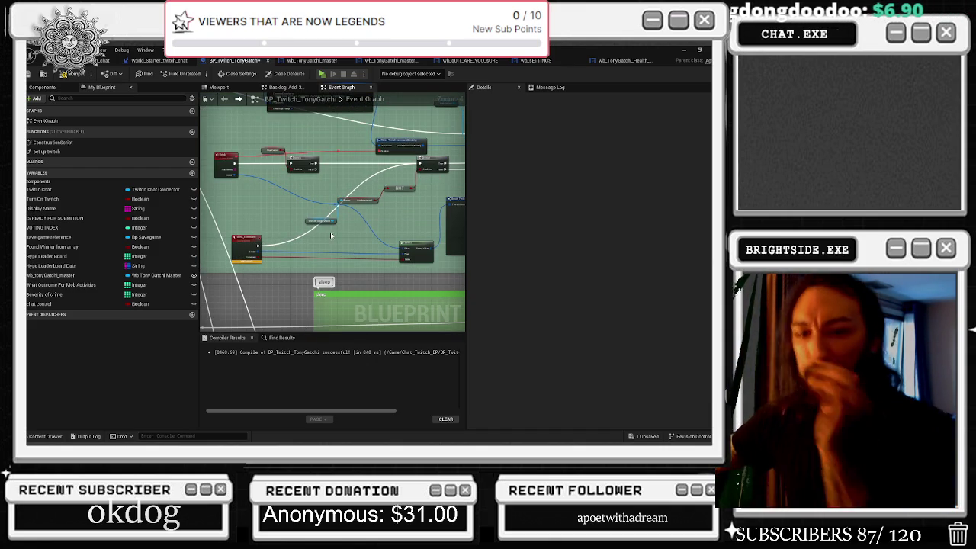
scroll(321, 235, "up", 2)
left_click(245, 223)
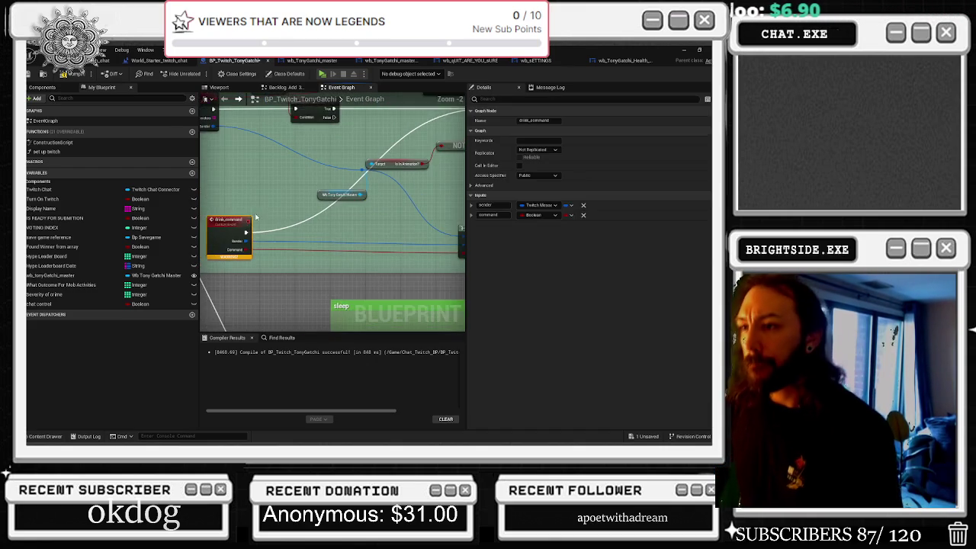
scroll(254, 221, "down", 1)
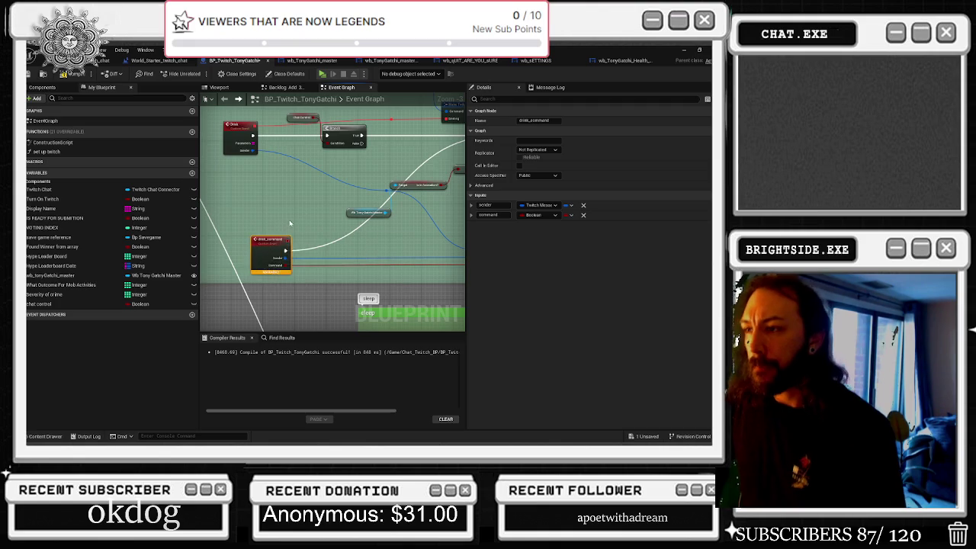
scroll(290, 222, "down", 1)
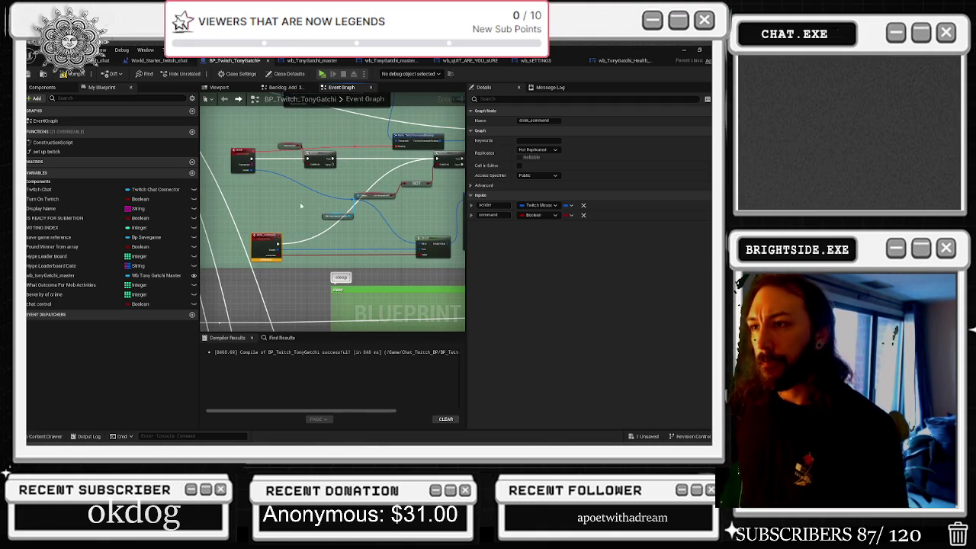
left_click_drag(273, 134, 313, 257)
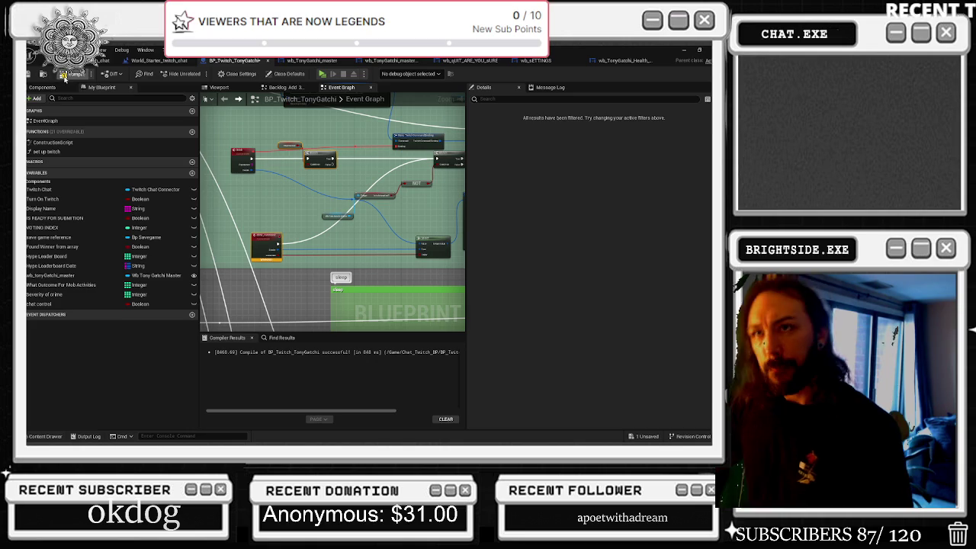
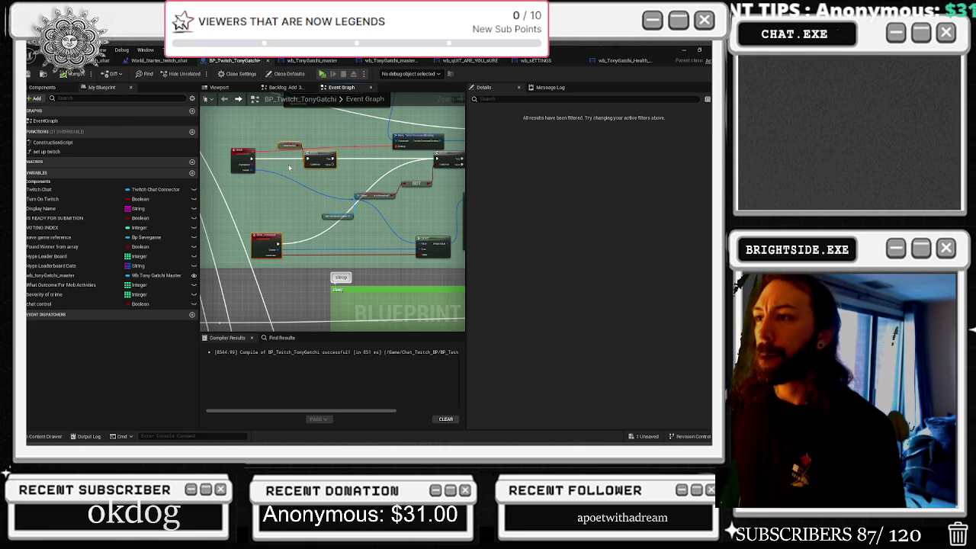
Step: Widen the green sleep comment box to the left and shift its nodes left
scroll(289, 167, "down", 6)
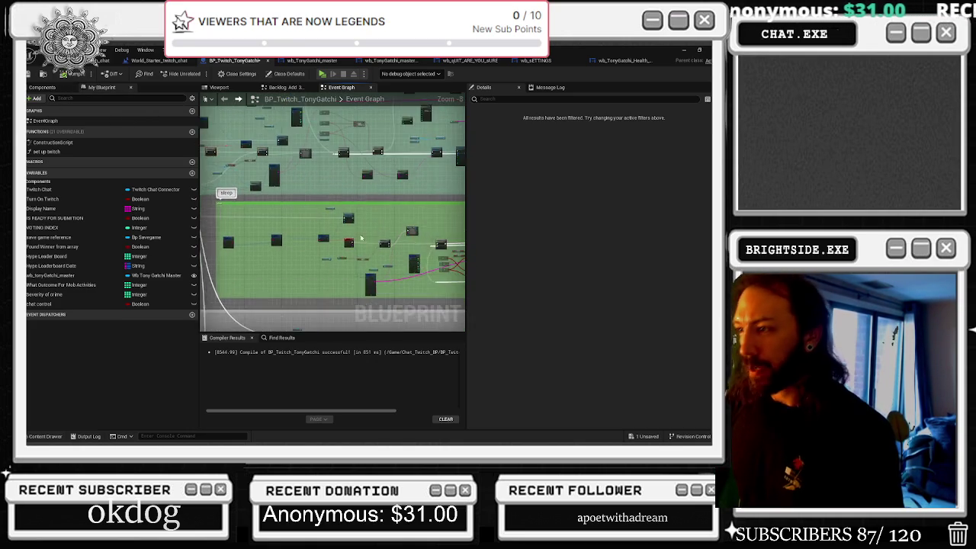
scroll(360, 263, "up", 5)
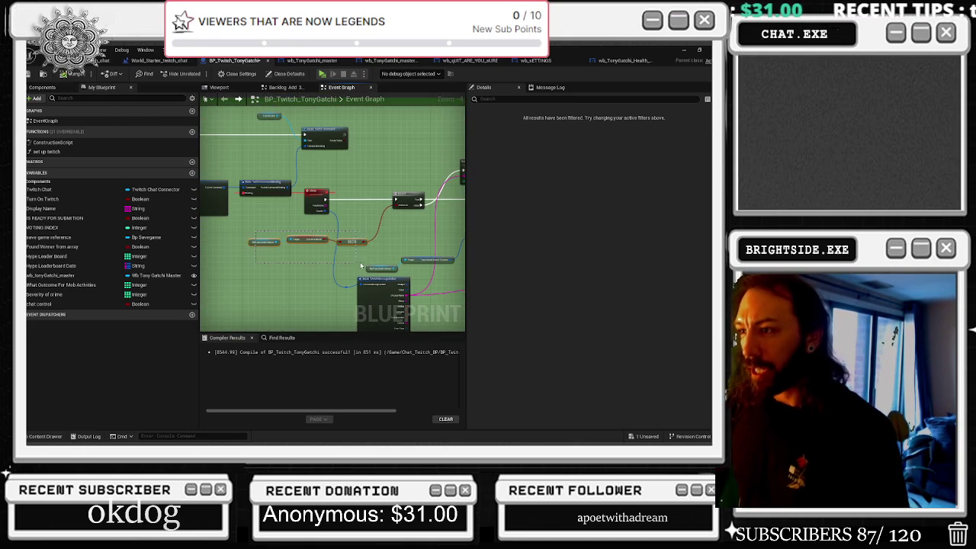
scroll(398, 242, "down", 2)
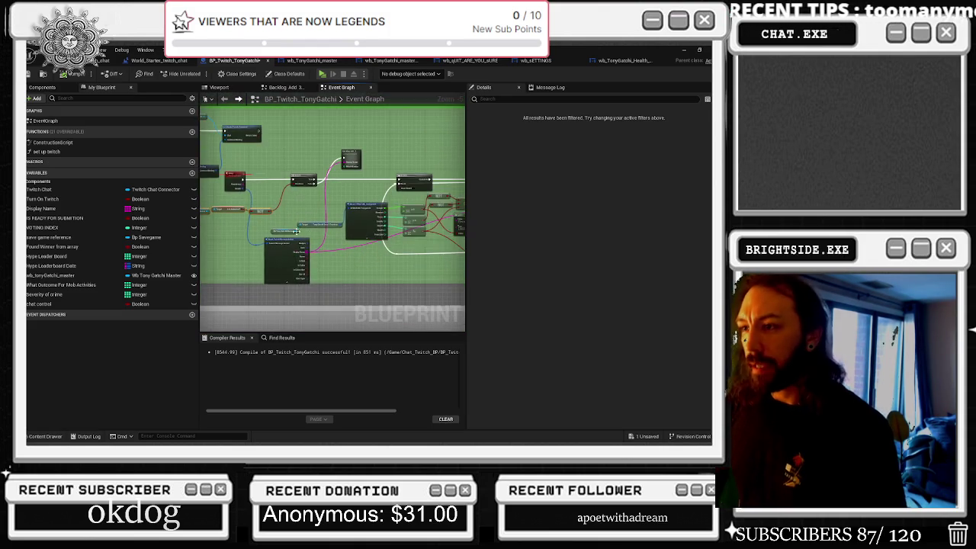
scroll(298, 232, "down", 3)
left_click_drag(208, 163, 295, 180)
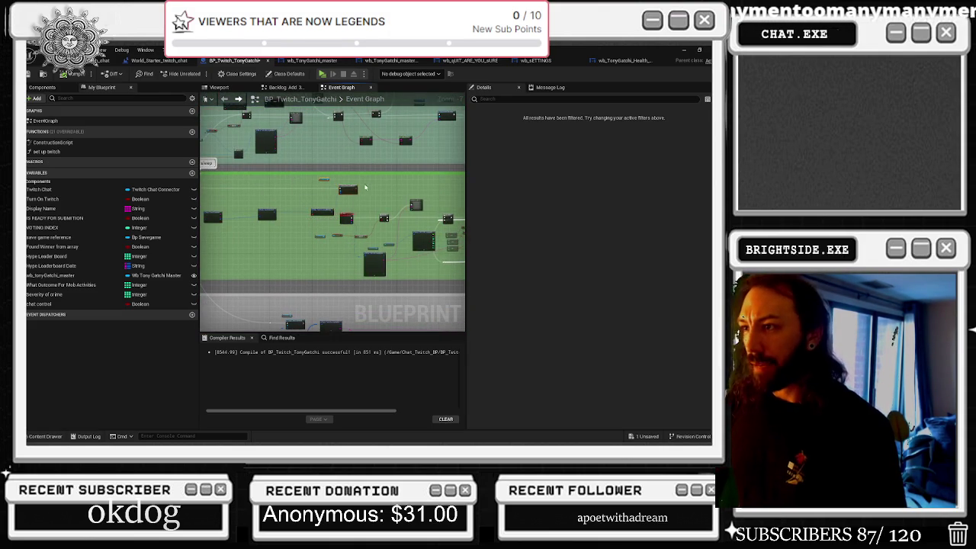
scroll(418, 192, "up", 2)
scroll(419, 192, "down", 1)
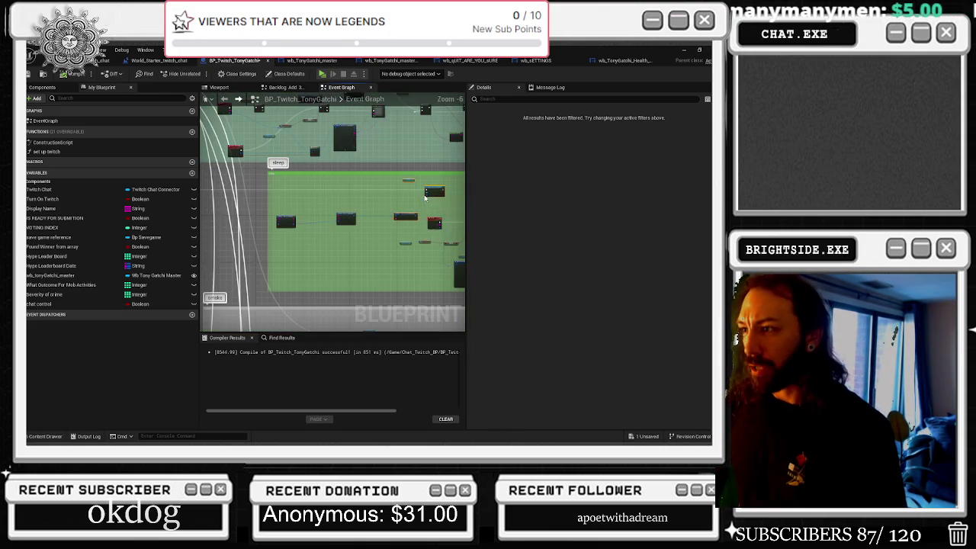
left_click_drag(269, 183, 229, 182)
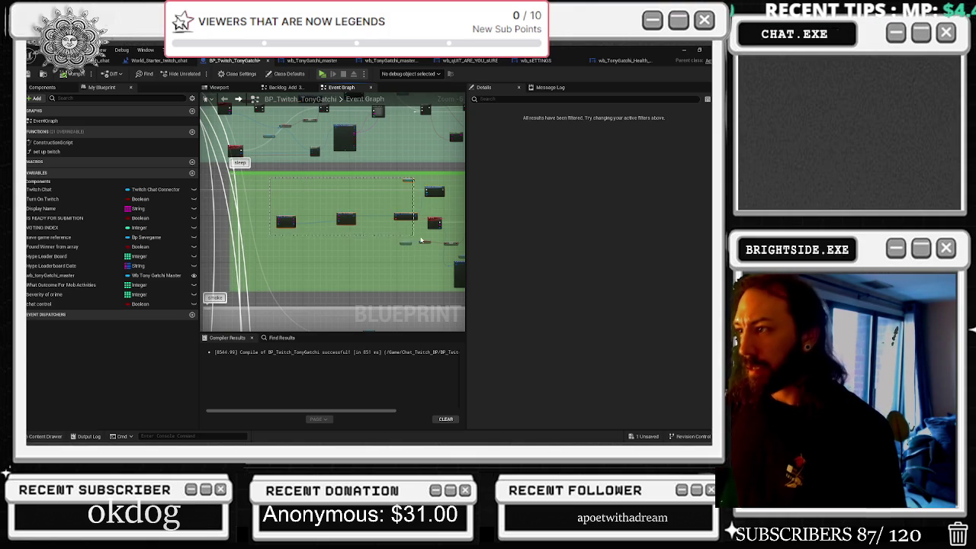
left_click_drag(433, 222, 394, 220)
Step: Move two small nodes up and right, then paste the copied command nodes
scroll(267, 230, "up", 1)
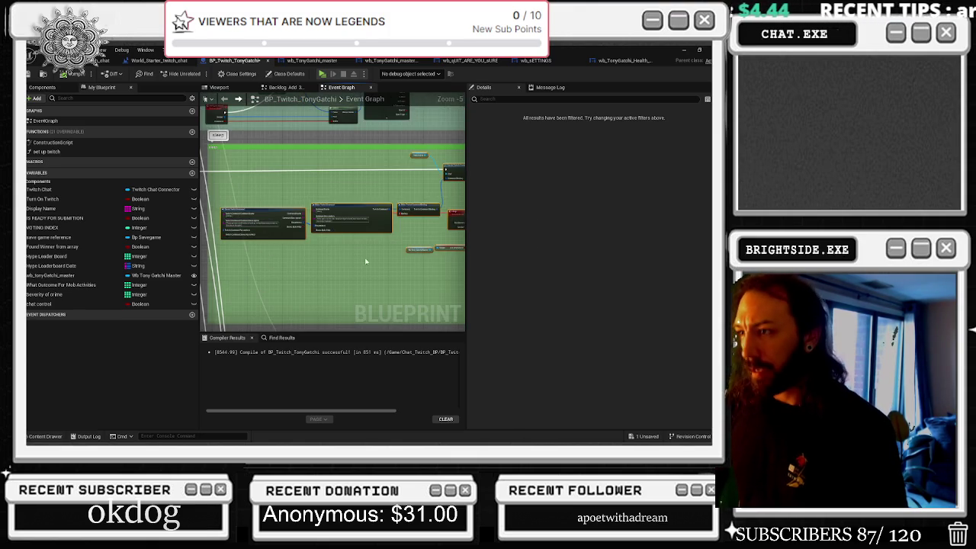
scroll(378, 266, "up", 1)
mouse_move(290, 198)
left_mouse_down()
mouse_move(347, 197)
mouse_move(394, 172)
mouse_move(452, 200)
left_mouse_up()
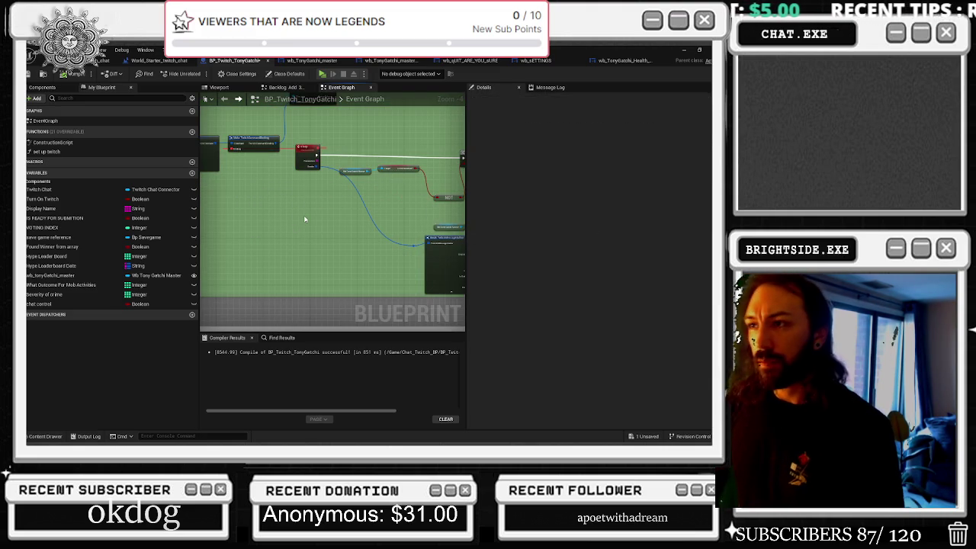
scroll(304, 219, "down", 1)
key("ctrl+v")
Step: Arrange the pasted Delay, getter, Chat control and Branch nodes, and connect Delay to Branch
left_click_drag(244, 270, 261, 256)
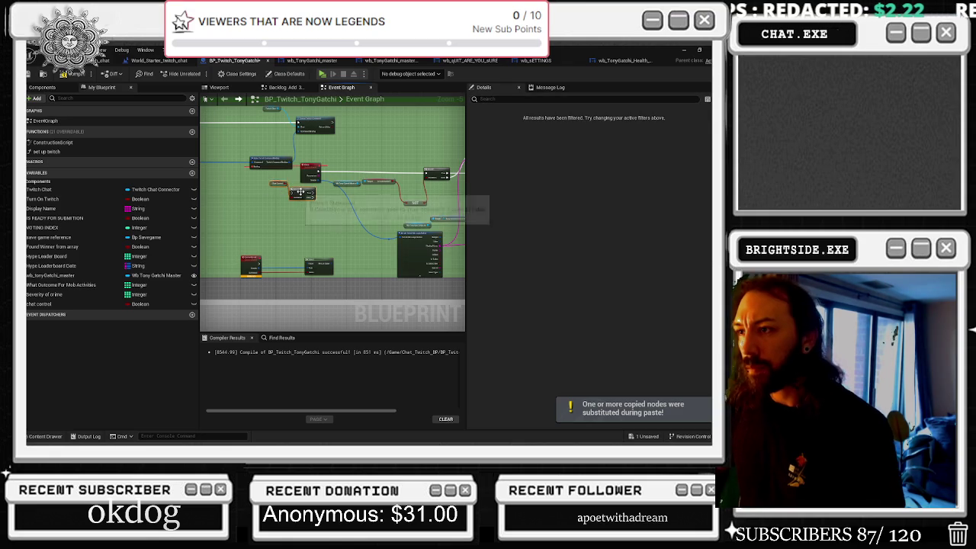
scroll(295, 190, "up", 2)
mouse_move(286, 185)
left_mouse_down()
mouse_move(313, 183)
mouse_move(279, 188)
mouse_move(387, 183)
mouse_move(390, 173)
mouse_move(383, 247)
left_mouse_up()
left_click_drag(327, 201, 327, 230)
mouse_move(310, 145)
left_mouse_down()
mouse_move(328, 171)
mouse_move(393, 183)
left_mouse_up()
mouse_move(329, 153)
left_mouse_down()
mouse_move(305, 187)
mouse_move(371, 191)
mouse_move(345, 183)
left_mouse_up()
left_click_drag(277, 184, 346, 183)
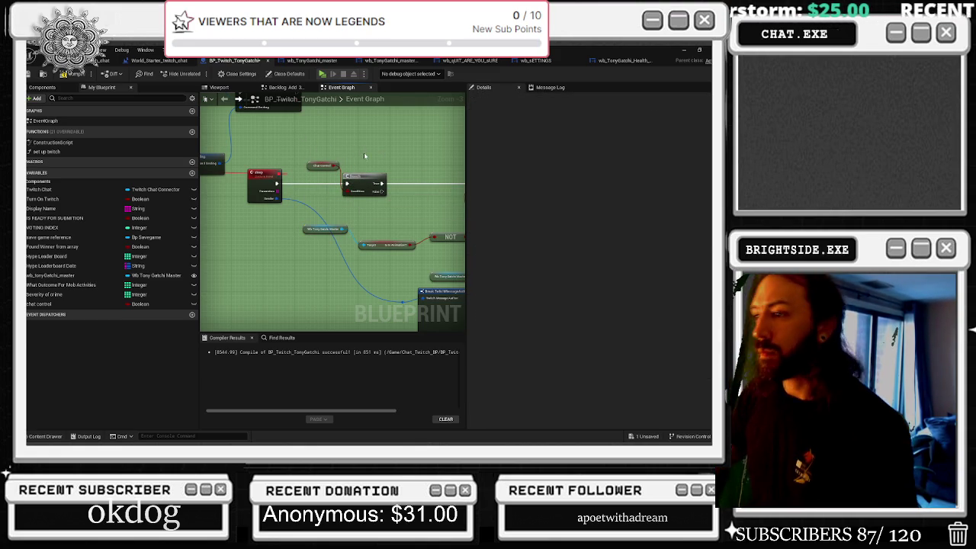
Step: Move the CustomEvent and Select nodes right and wire the event's execution output onward
mouse_move(406, 292)
left_mouse_down()
mouse_move(363, 226)
mouse_move(270, 240)
mouse_move(394, 252)
left_mouse_up()
scroll(353, 264, "down", 1)
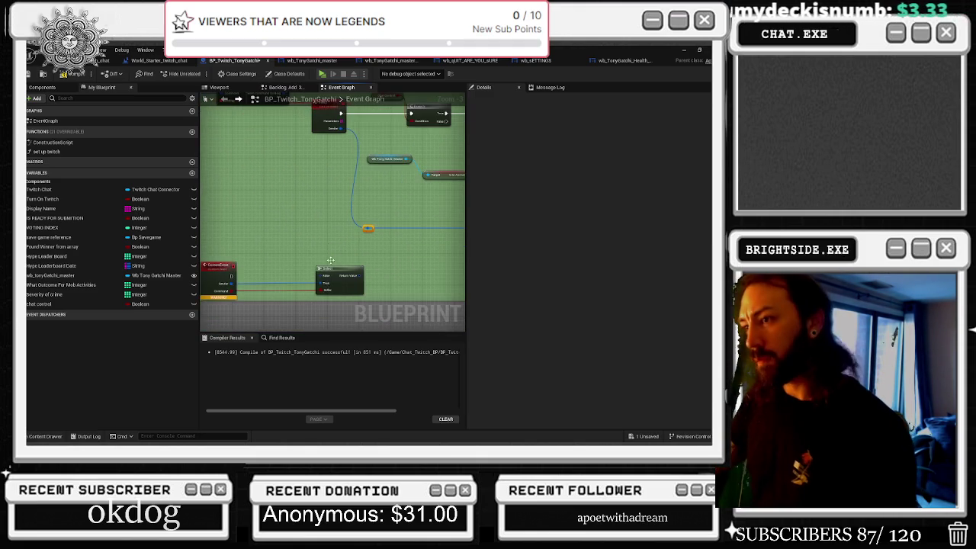
left_click_drag(333, 288, 400, 281)
scroll(372, 248, "up", 1)
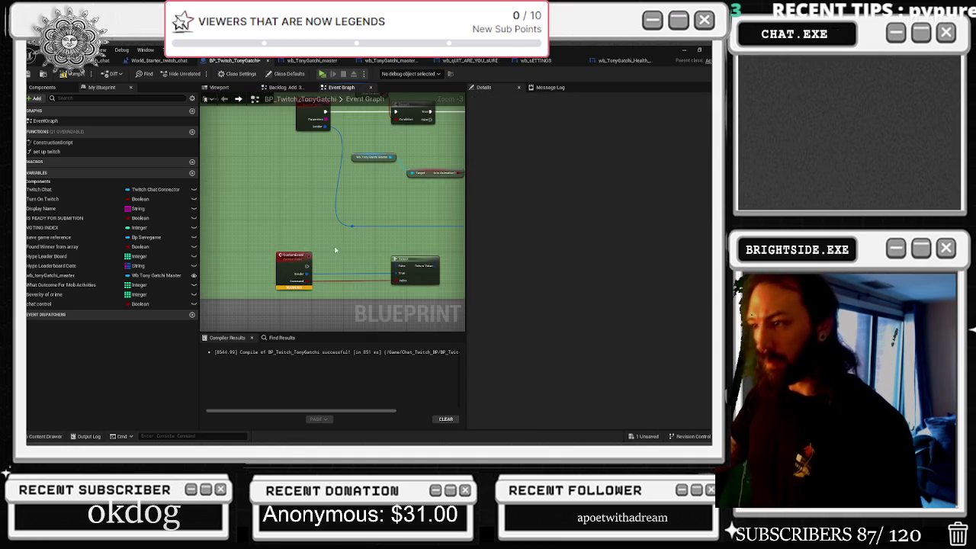
scroll(343, 250, "down", 1)
mouse_move(251, 257)
left_mouse_down()
mouse_move(425, 129)
mouse_move(406, 138)
left_mouse_up()
scroll(322, 267, "up", 1)
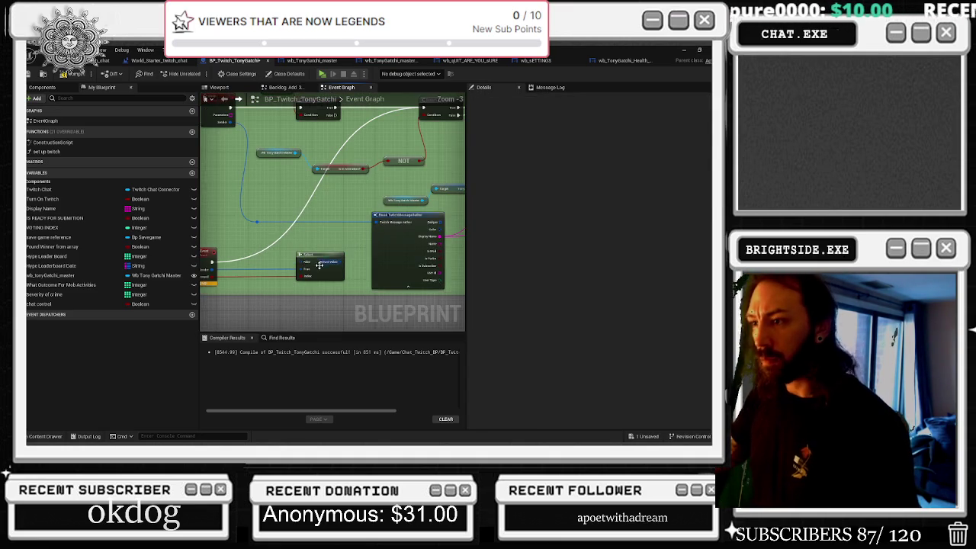
Step: Rename the new custom event to sleep_command
left_click(232, 254)
left_click(546, 120)
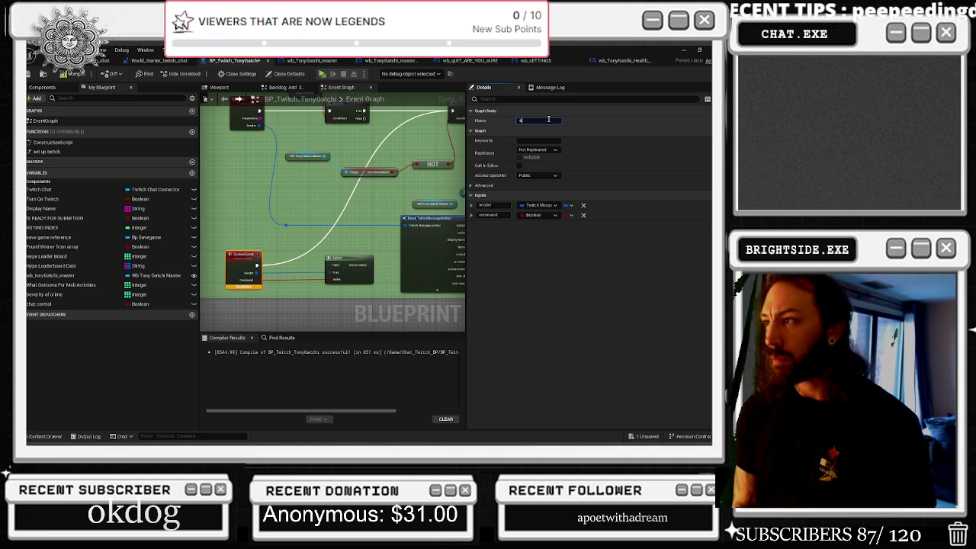
type("leep_command")
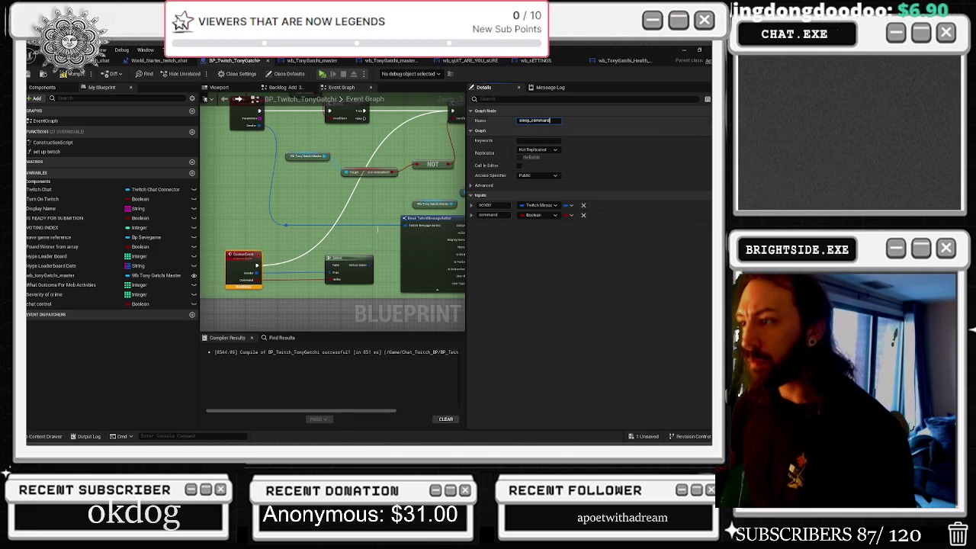
key("Return")
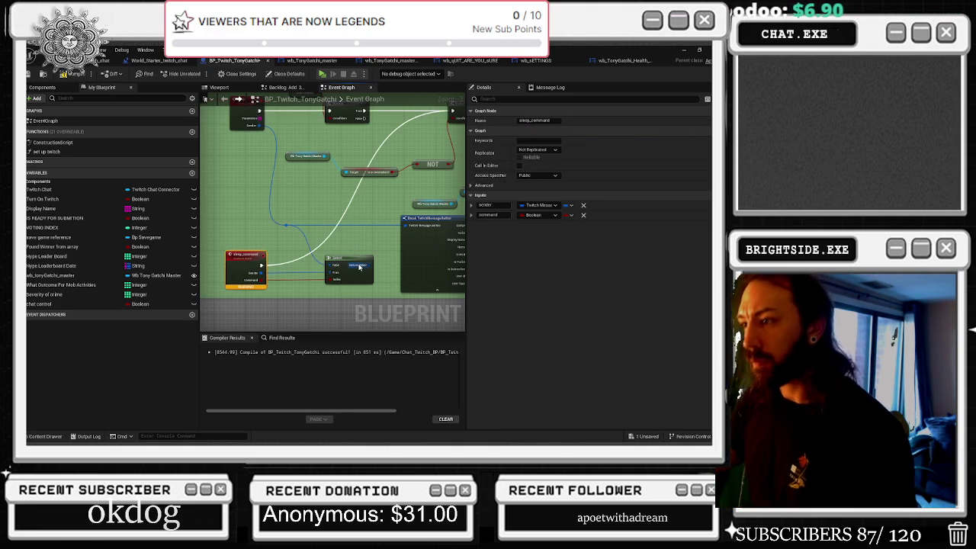
Step: Compile the blueprint and pan over to the stats-breaking nodes
scroll(387, 212, "down", 2)
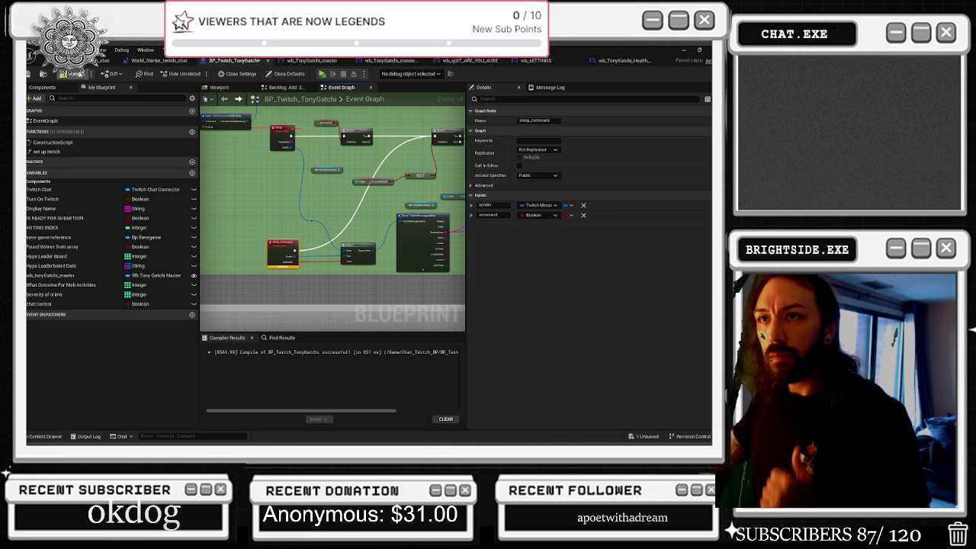
left_click(65, 74)
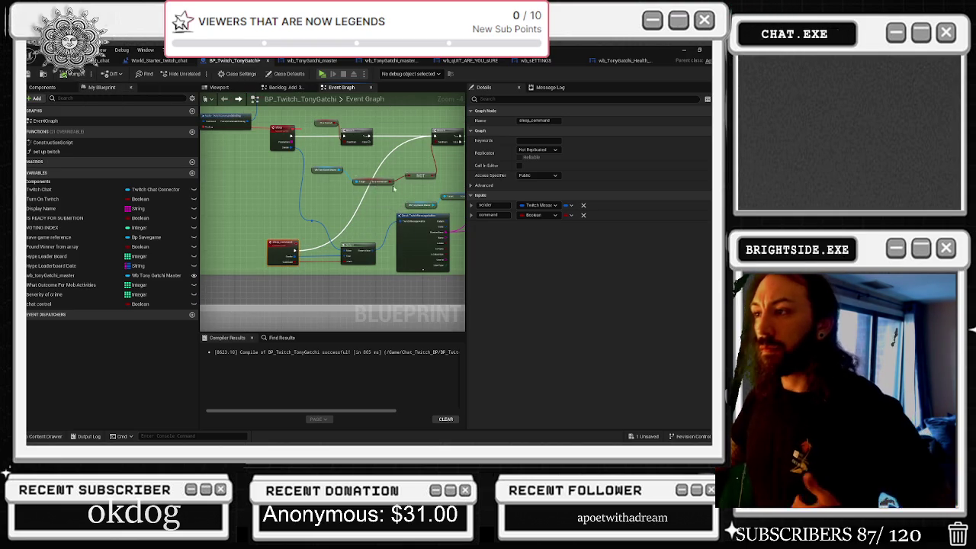
left_click_drag(427, 190, 302, 201)
scroll(302, 201, "up", 1)
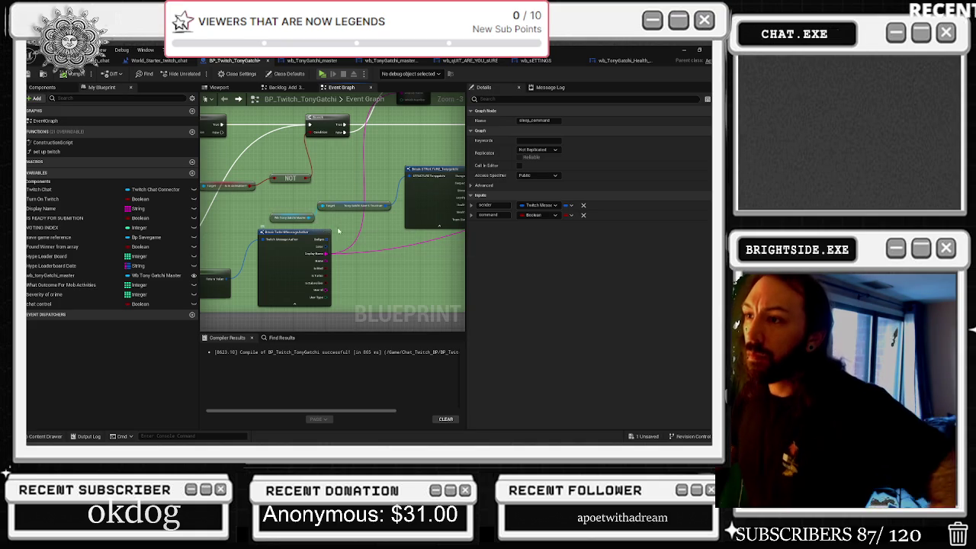
left_click_drag(376, 228, 314, 233)
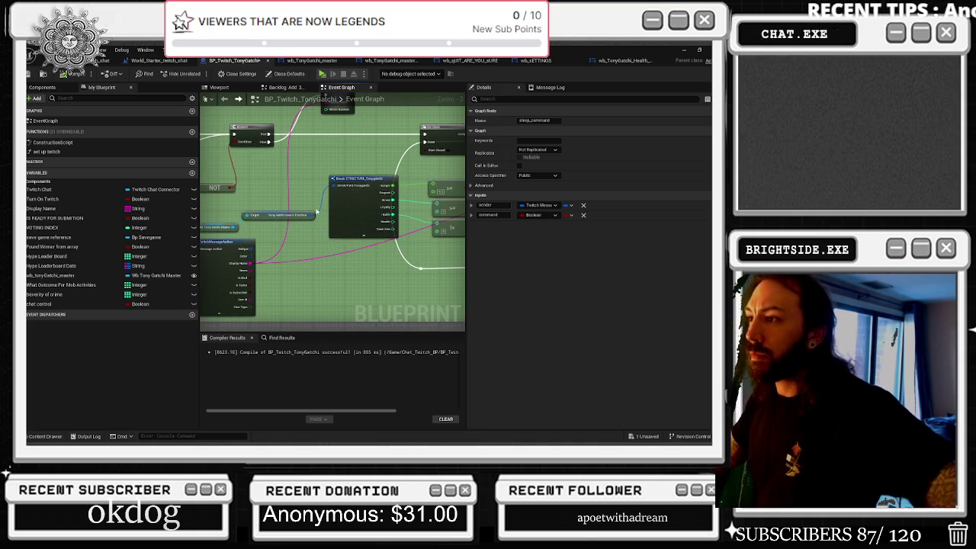
scroll(350, 216, "down", 3)
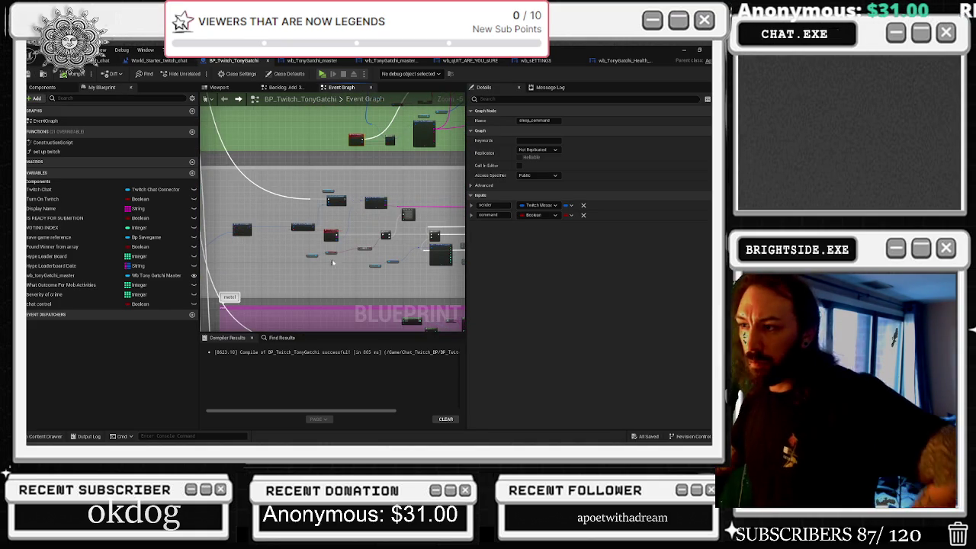
Step: Paste another set of command nodes, place them, and wire the custom event into the Branch
scroll(288, 264, "up", 1)
left_click(279, 273)
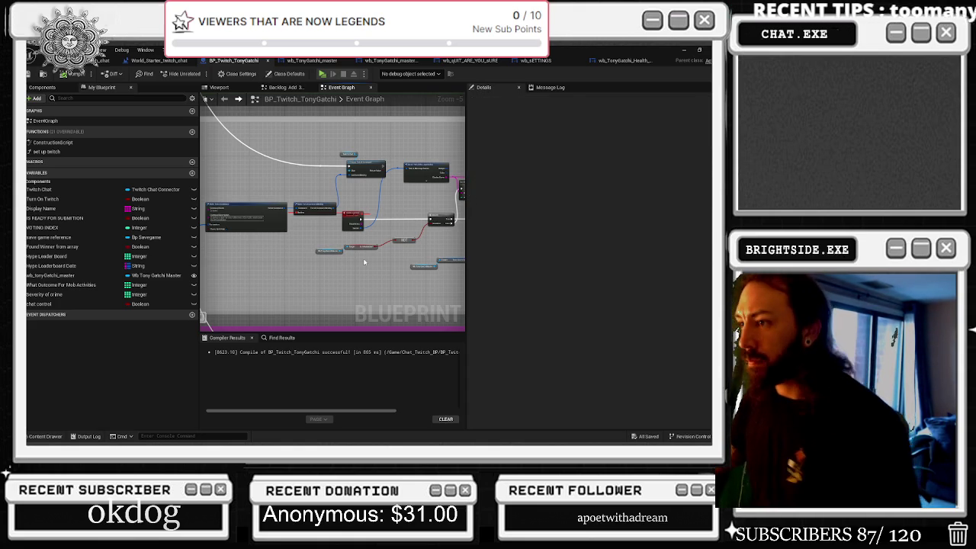
key("ctrl+v")
left_click_drag(337, 312, 433, 292)
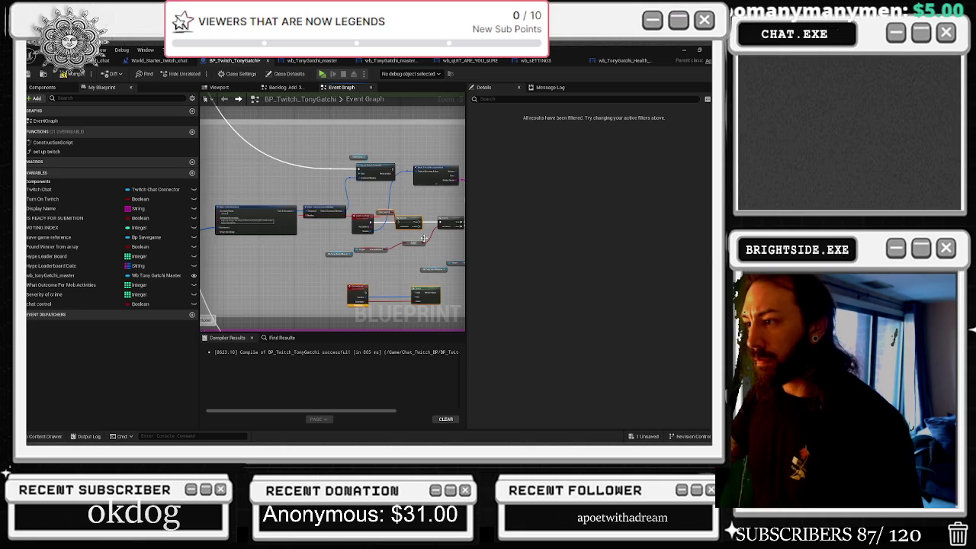
scroll(423, 218, "up", 3)
left_click_drag(333, 209, 299, 196)
left_click(366, 231)
left_click_drag(317, 228, 412, 231)
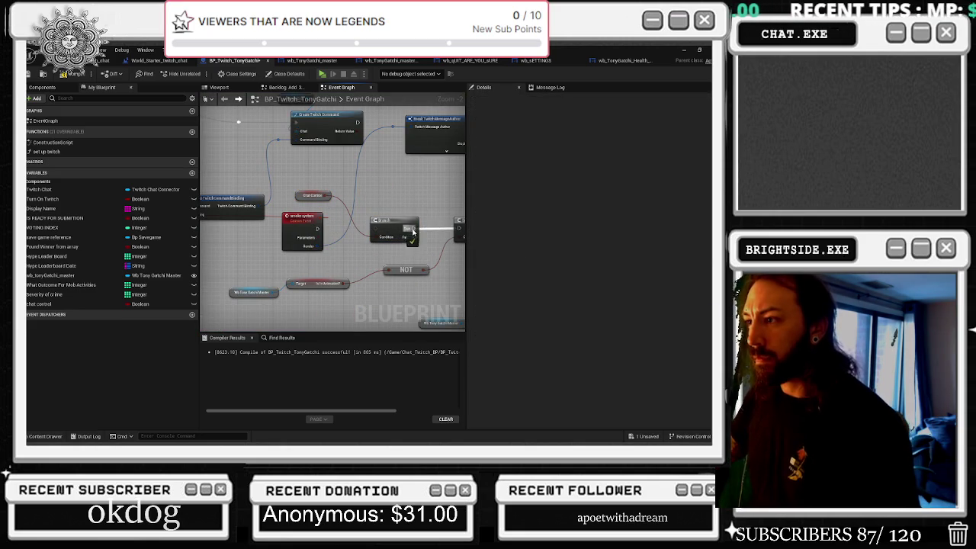
left_click_drag(317, 229, 379, 230)
scroll(351, 165, "down", 1)
Step: Tidy the red event and Branch nodes, check the backlog and DoOnce nodes, and locate the new CustomEvent
left_click(259, 164)
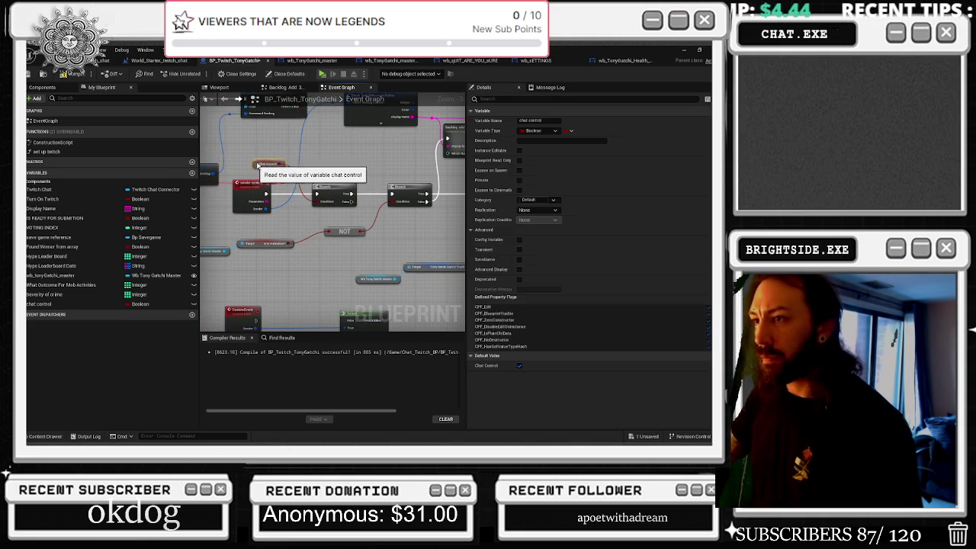
left_click_drag(251, 183, 269, 179)
left_click_drag(328, 185, 340, 181)
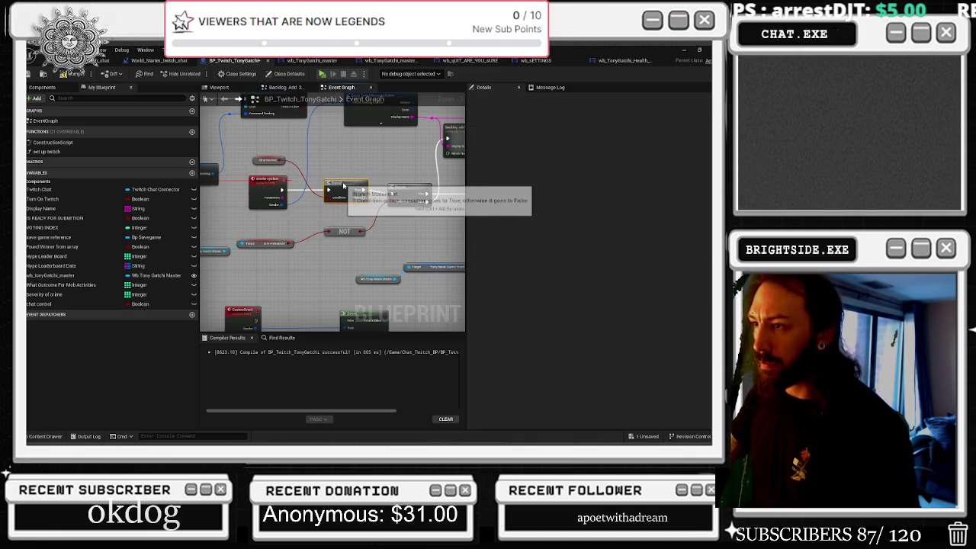
left_click_drag(407, 185, 284, 163)
left_click(381, 122)
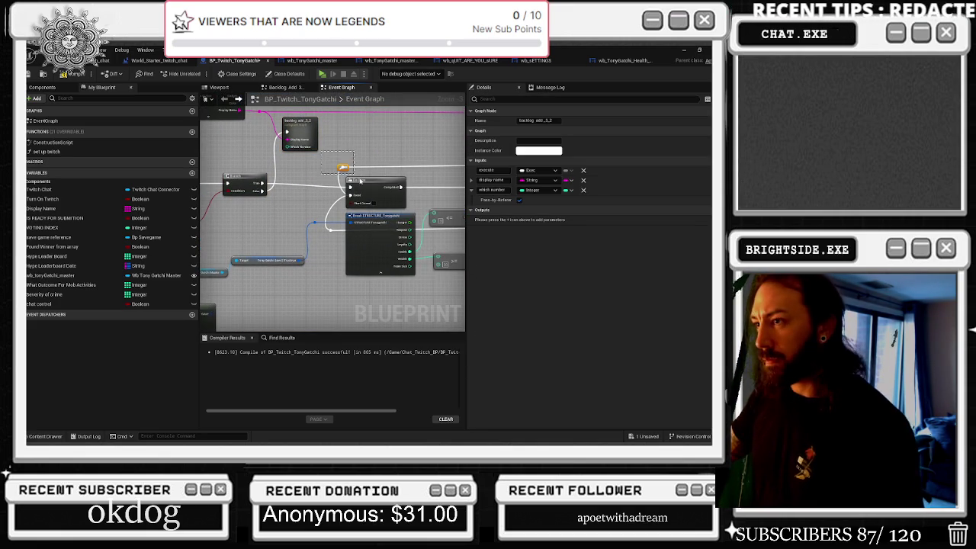
left_click(385, 177)
left_click_drag(391, 167, 286, 126)
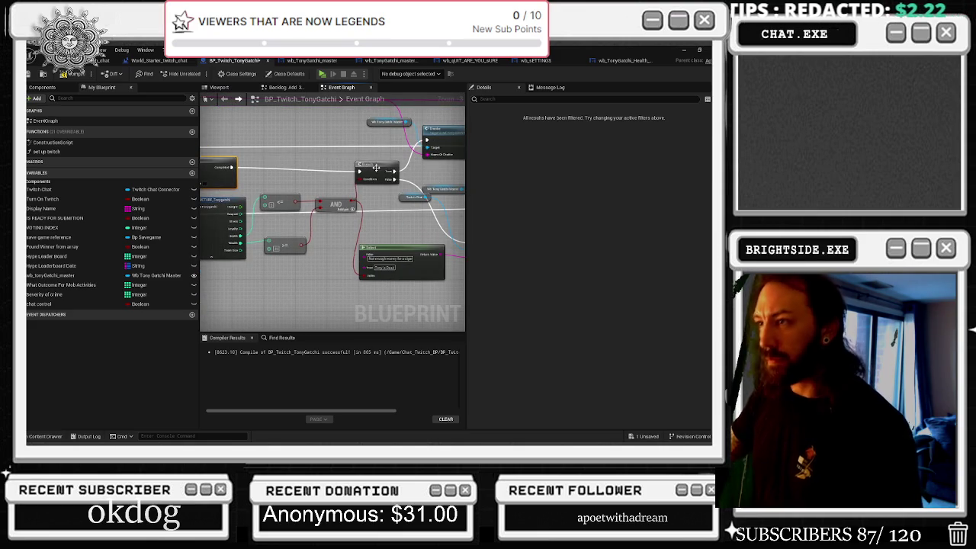
mouse_move(370, 175)
left_mouse_down()
mouse_move(431, 167)
mouse_move(346, 228)
mouse_move(397, 227)
left_mouse_up()
left_click_drag(246, 285, 378, 280)
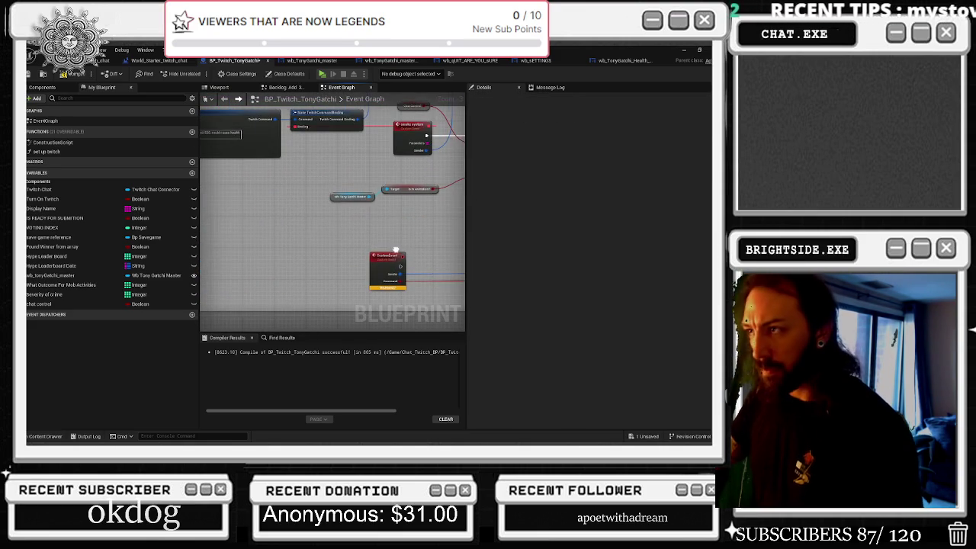
Step: Rename the new custom event to smoke_command
left_click(381, 266)
left_click(558, 121)
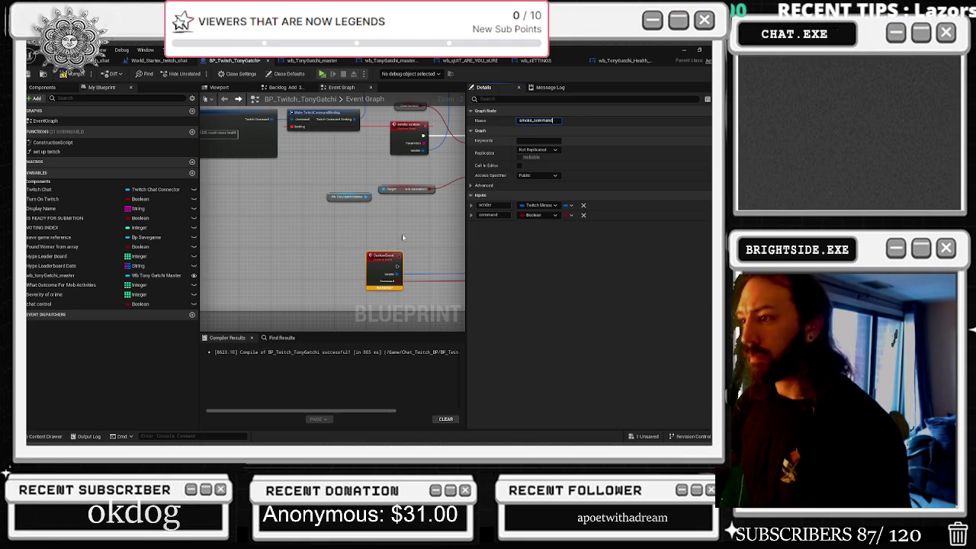
key("Return")
scroll(402, 237, "down", 3)
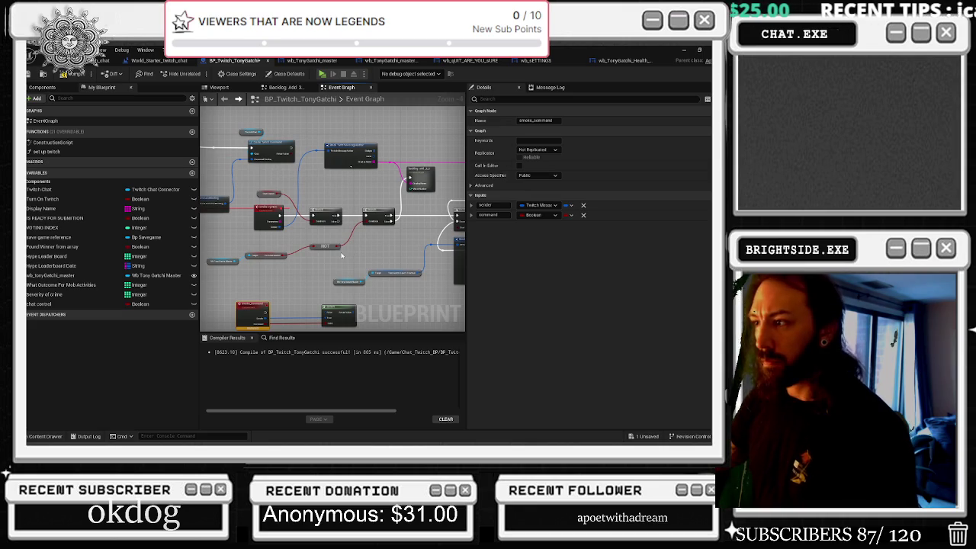
Step: Pull out a wire to add a Break TwitchMessageAuthor node, then return to smoke_command
mouse_move(352, 321)
left_mouse_down()
mouse_move(327, 154)
mouse_move(385, 156)
mouse_move(368, 150)
left_mouse_up()
left_click(368, 150)
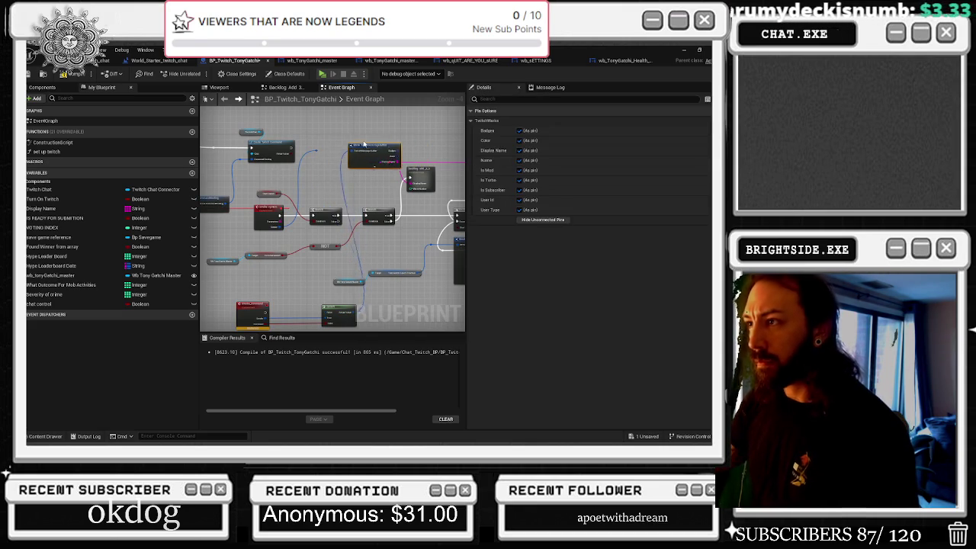
scroll(325, 158, "up", 2)
scroll(325, 158, "up", 1)
mouse_move(347, 144)
left_mouse_down()
mouse_move(335, 149)
mouse_move(343, 191)
mouse_move(319, 154)
left_mouse_up()
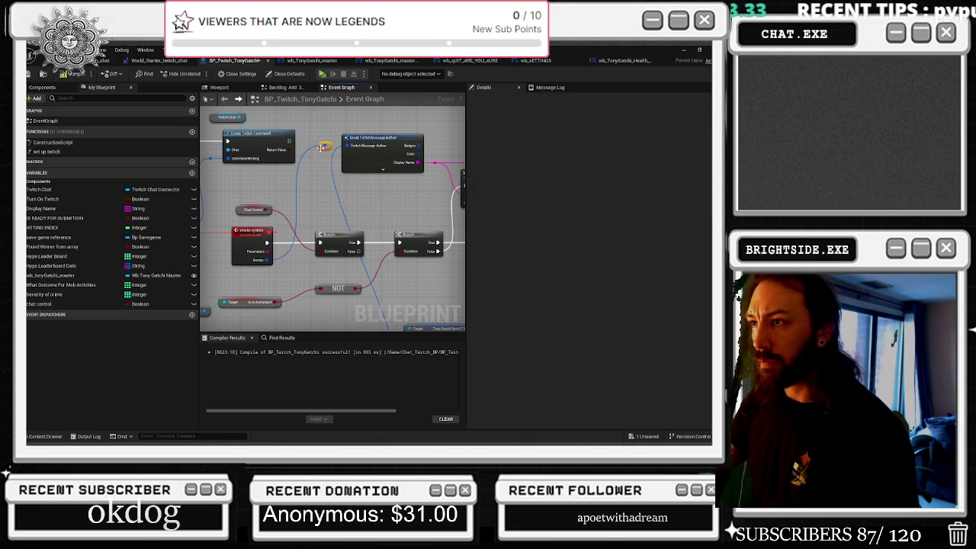
mouse_move(316, 329)
left_mouse_down()
mouse_move(319, 289)
mouse_move(364, 296)
left_mouse_up()
scroll(366, 289, "down", 1)
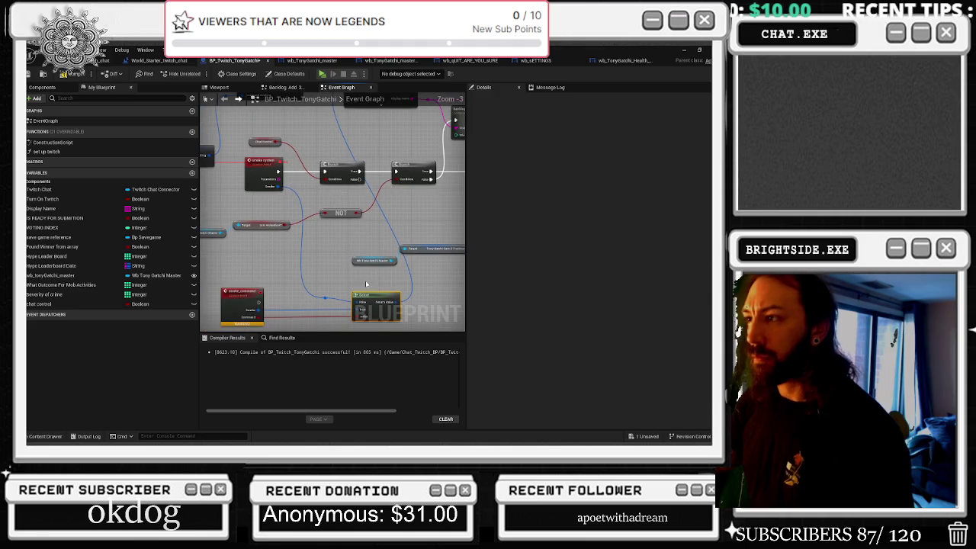
Step: Nudge the Break TwitchMessageAuthor node and run smoke_command's execution into the second Branch
left_click_drag(377, 217, 309, 268)
left_click_drag(307, 126, 355, 123)
scroll(356, 176, "up", 2)
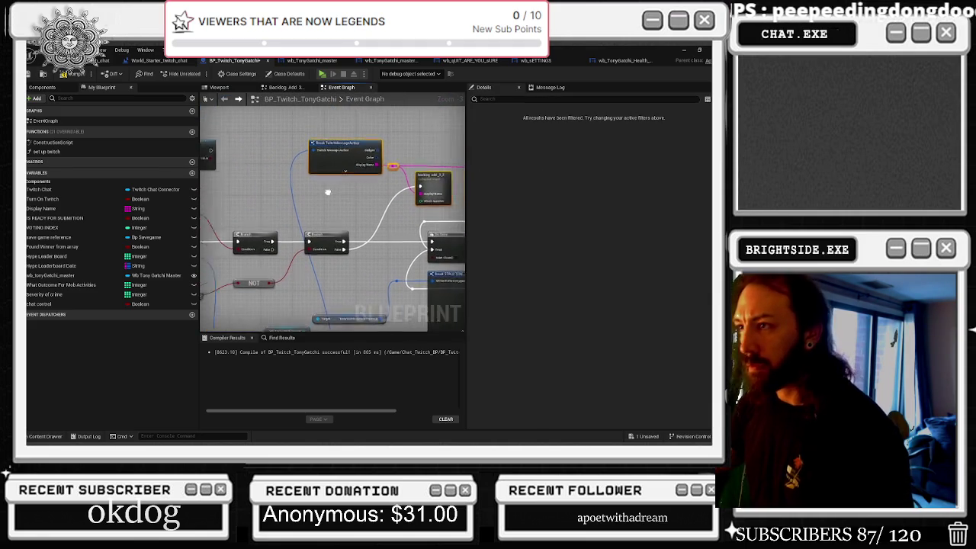
left_click(358, 142)
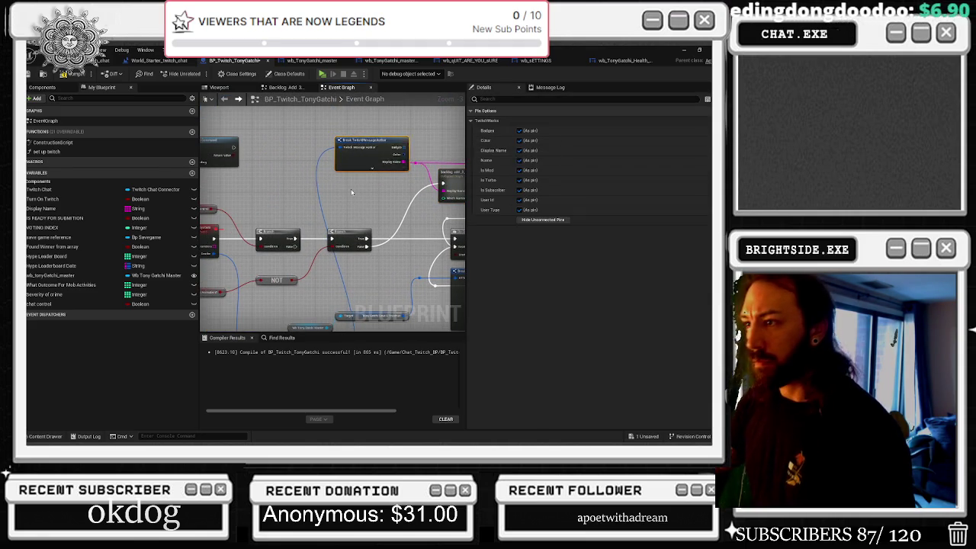
left_click_drag(358, 143, 377, 114)
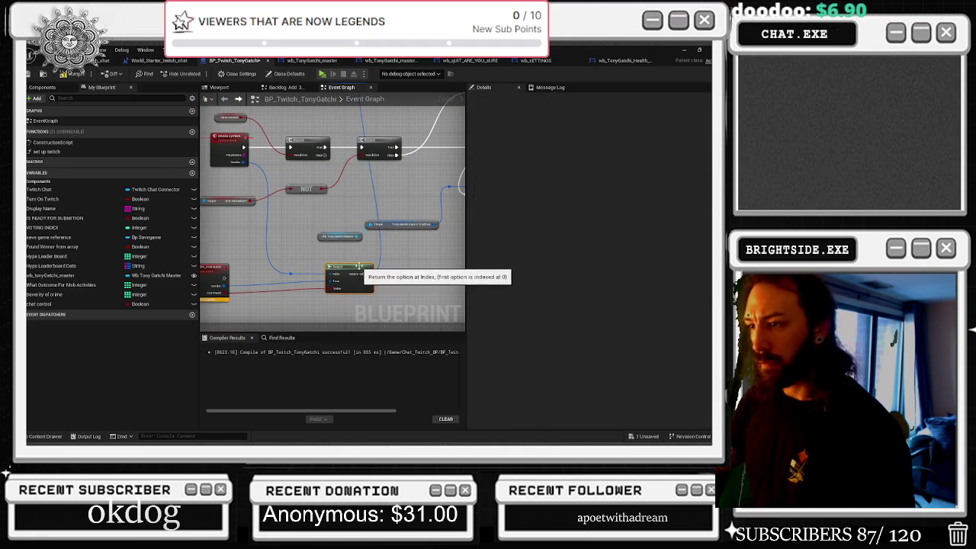
left_click(349, 271)
mouse_move(251, 282)
left_mouse_down()
mouse_move(343, 171)
mouse_move(417, 149)
mouse_move(347, 162)
mouse_move(324, 156)
left_mouse_up()
Step: Compile the blueprint and move the Make TwitchCommandBinding and red custom event nodes into place
left_click(71, 77)
scroll(267, 161, "down", 5)
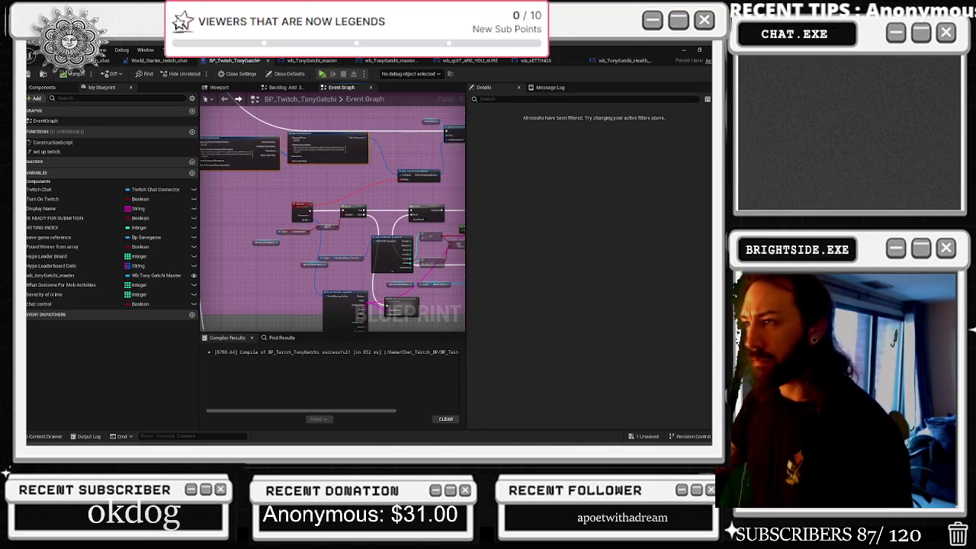
scroll(345, 198, "up", 1)
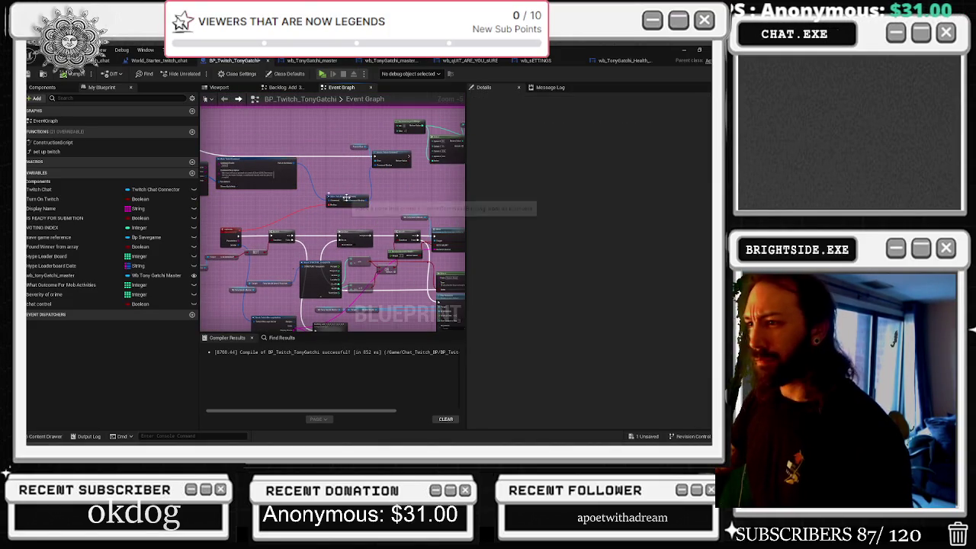
left_click_drag(349, 200, 338, 166)
scroll(397, 204, "up", 2)
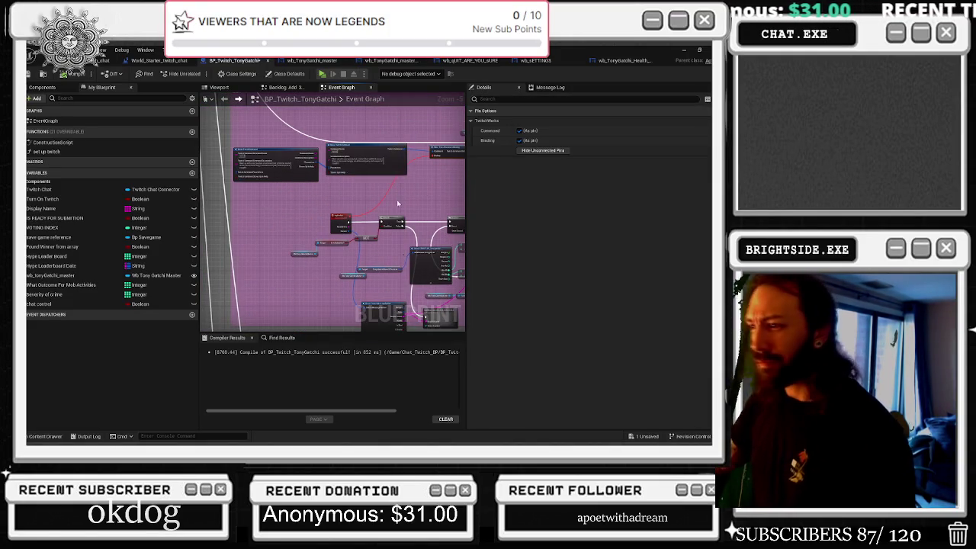
left_click_drag(336, 218, 270, 226)
scroll(228, 255, "up", 1)
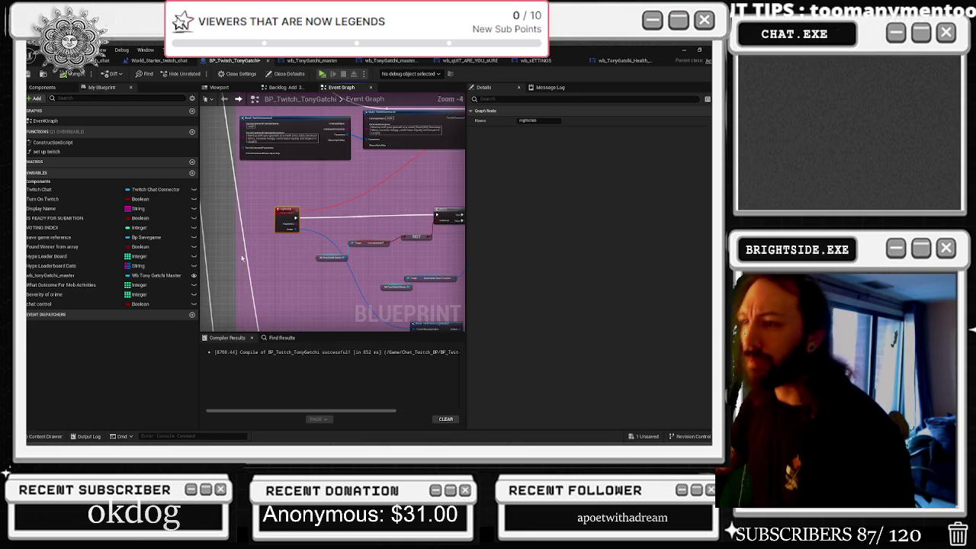
left_click(286, 287)
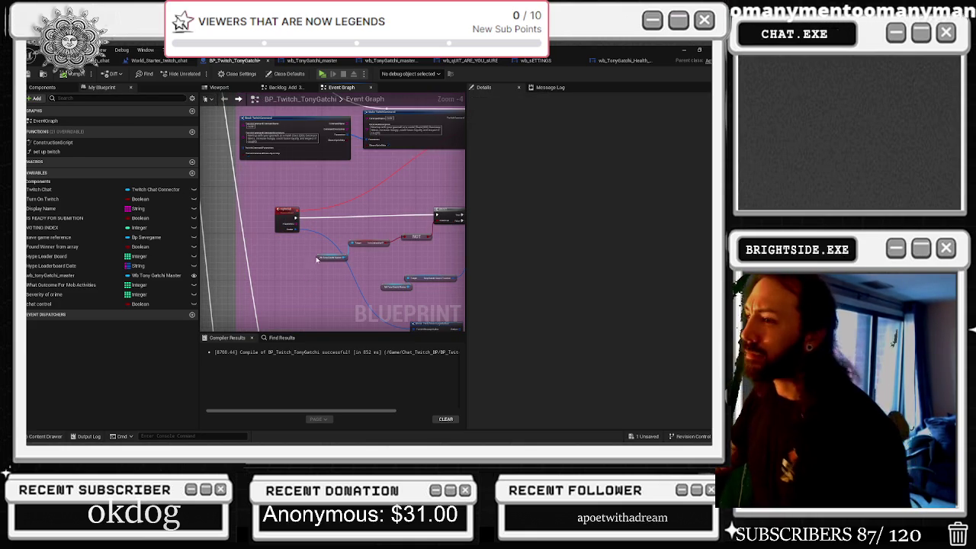
Step: Paste the command nodes, feed Chat Control into the Branch condition, and connect the event to Branch
key("ctrl+v")
left_click_drag(314, 263, 339, 221)
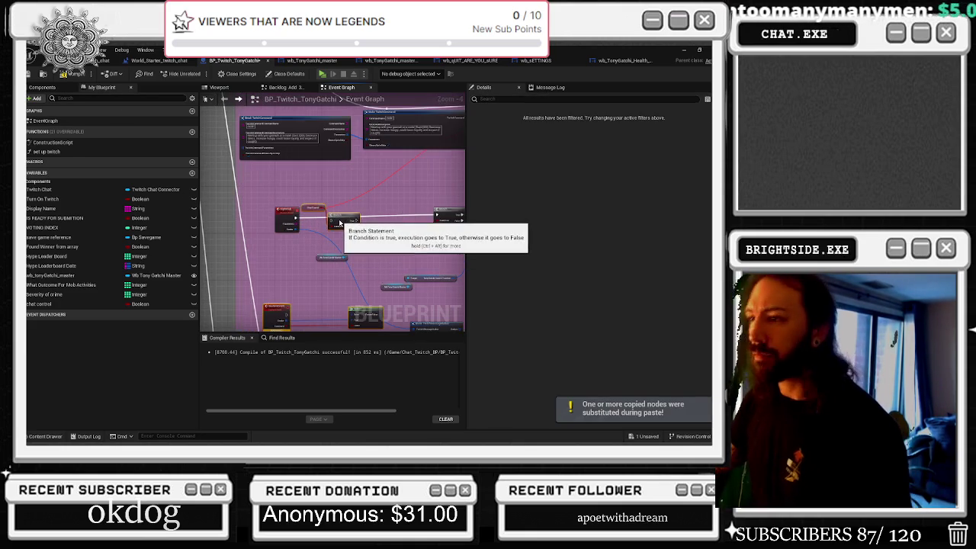
scroll(304, 225, "up", 2)
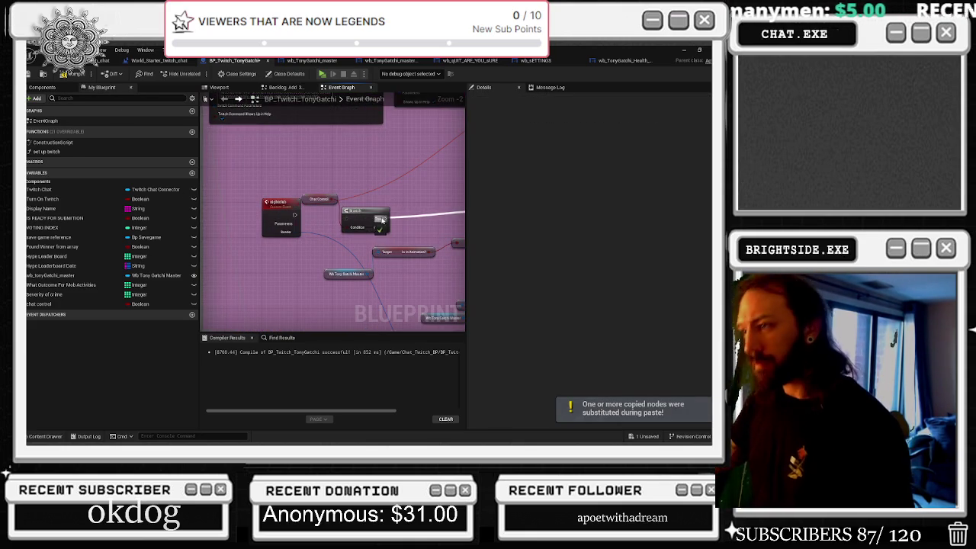
mouse_move(380, 220)
left_mouse_down()
mouse_move(404, 215)
mouse_move(336, 200)
mouse_move(322, 181)
left_mouse_up()
mouse_move(294, 214)
left_mouse_down()
mouse_move(381, 216)
mouse_move(368, 215)
left_mouse_up()
left_click(380, 180)
scroll(379, 180, "down", 1)
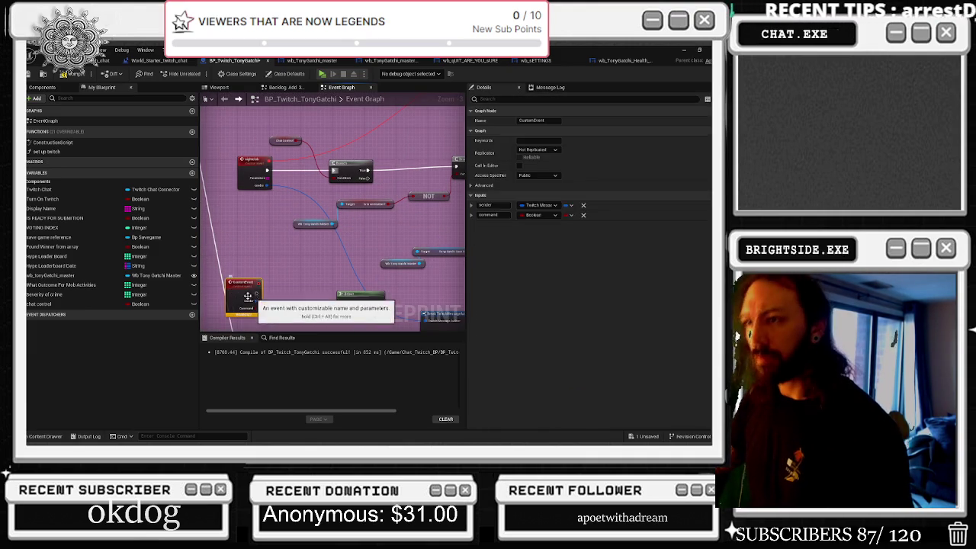
Step: Rename the pasted custom event to 'nightcrab command'
left_click_drag(247, 290, 267, 290)
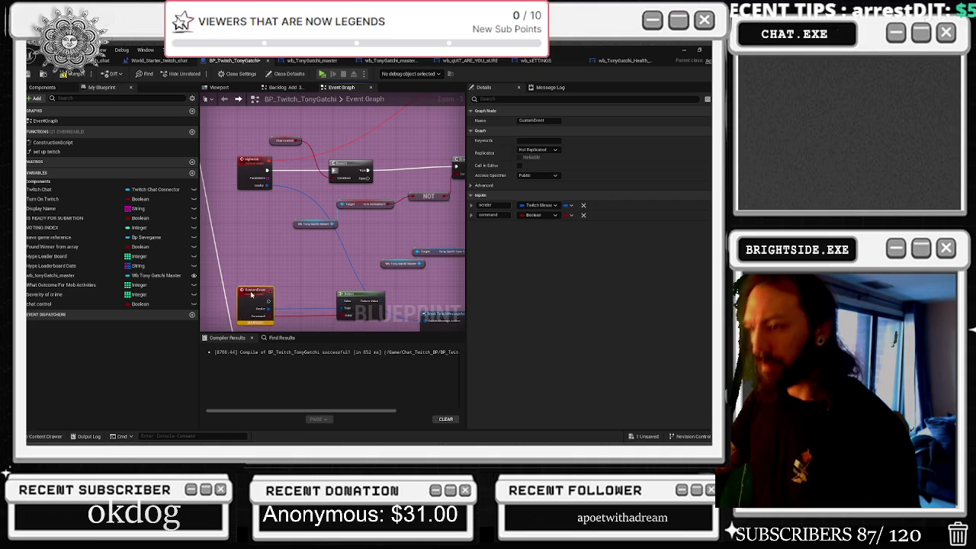
left_click(520, 120)
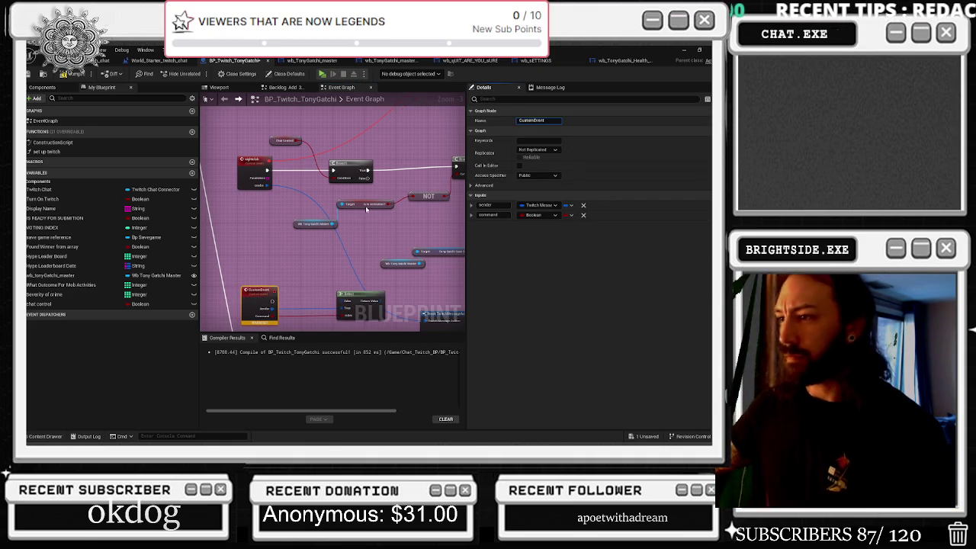
right_click(391, 214)
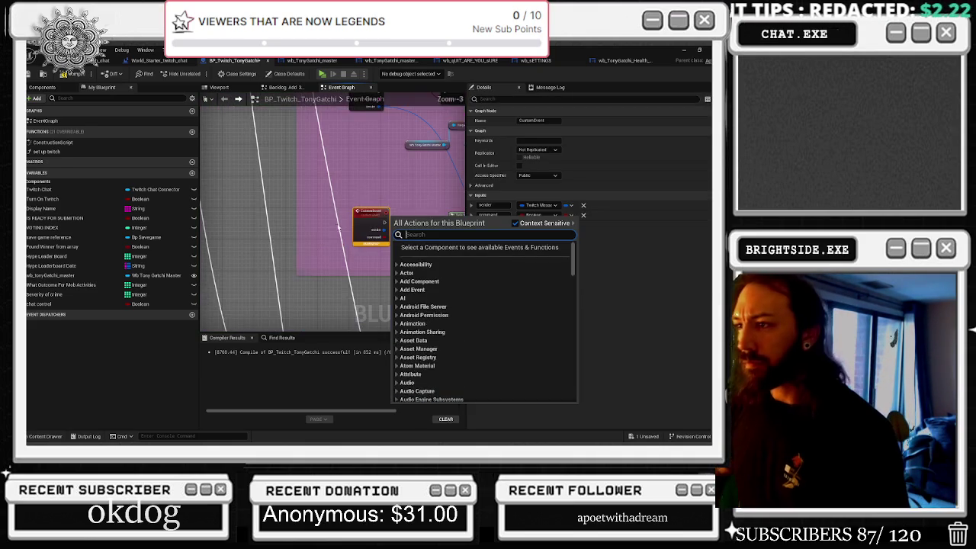
key("Escape")
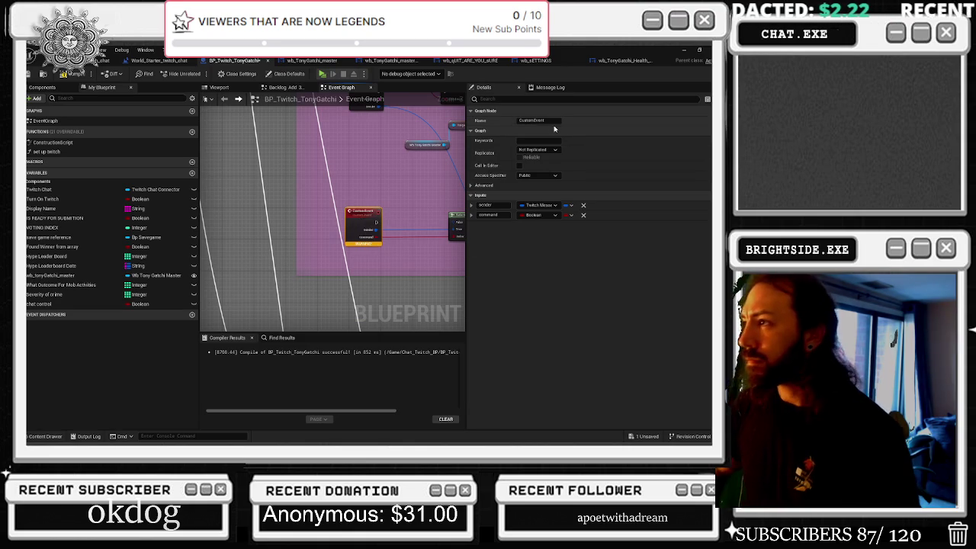
double_click(548, 123)
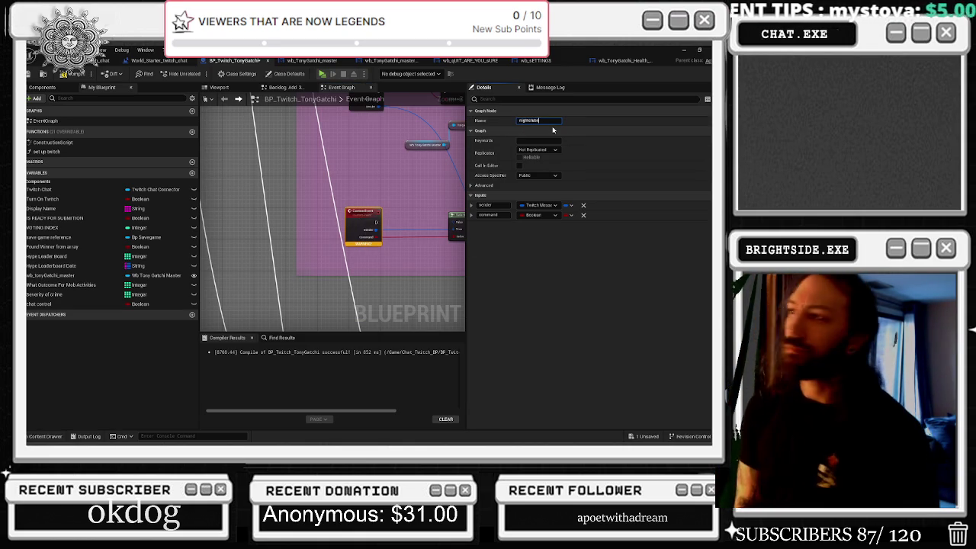
key("BackSpace")
key("BackSpace")
type("mand")
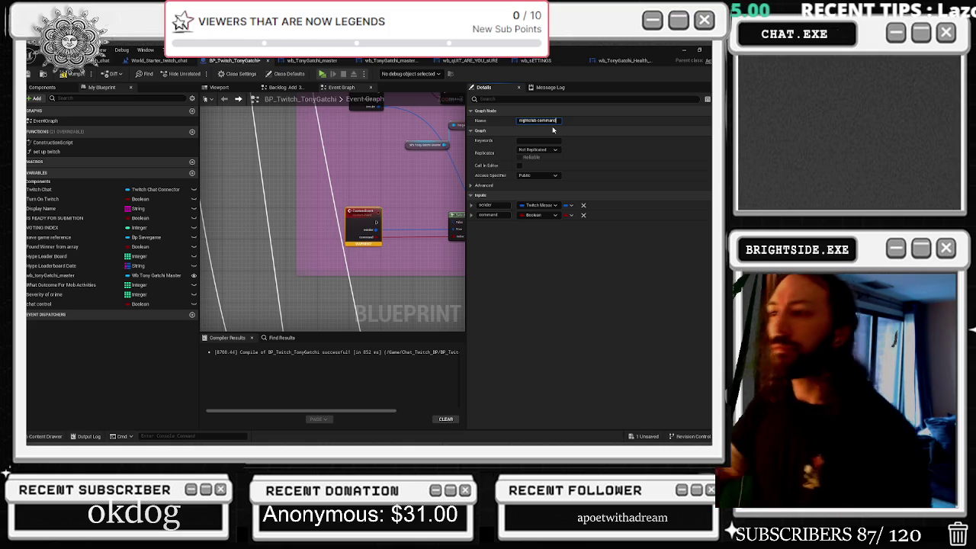
Step: Select the nightcrab command nodes and rewire the red event's output to the lower node
right_click(321, 244)
scroll(343, 229, "down", 5)
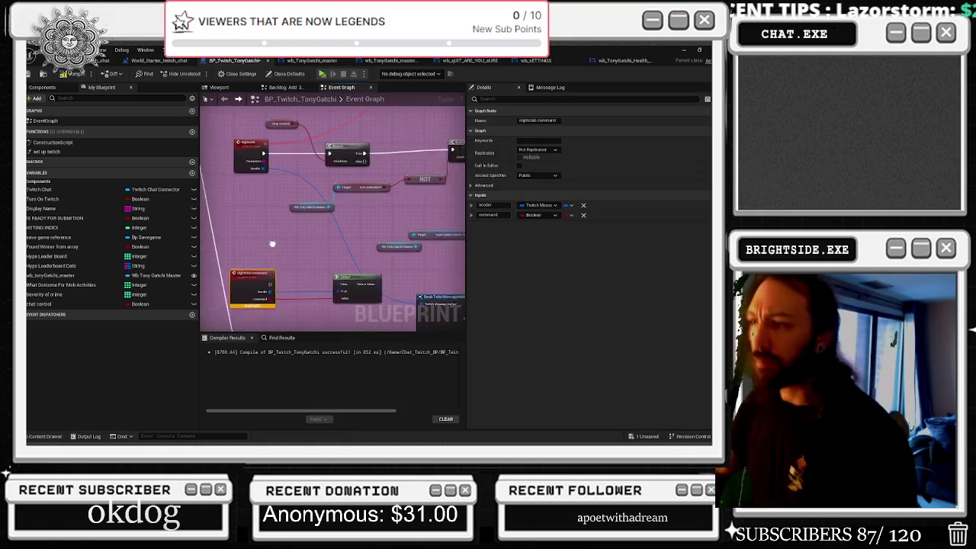
scroll(354, 219, "up", 2)
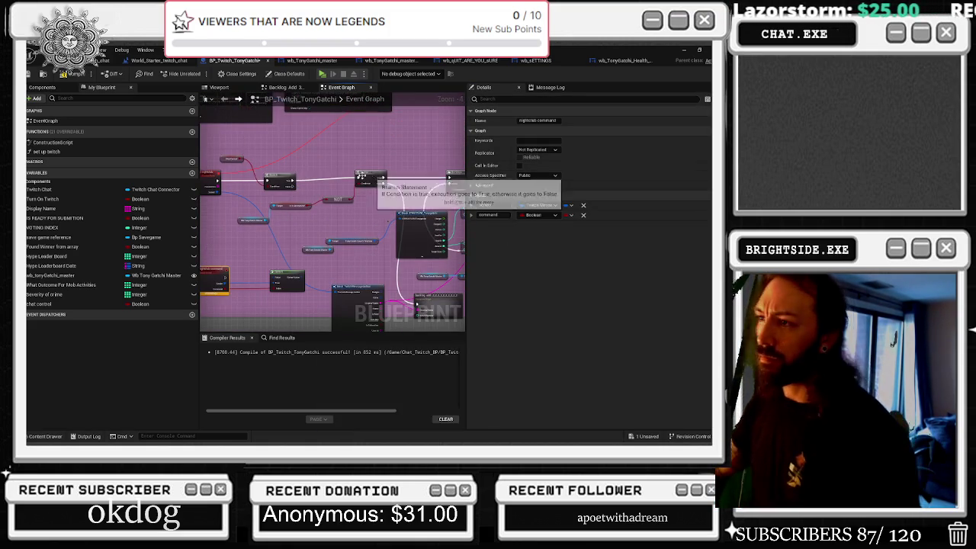
scroll(275, 183, "down", 2)
mouse_move(250, 162)
left_mouse_down()
mouse_move(299, 198)
mouse_move(240, 186)
left_mouse_up()
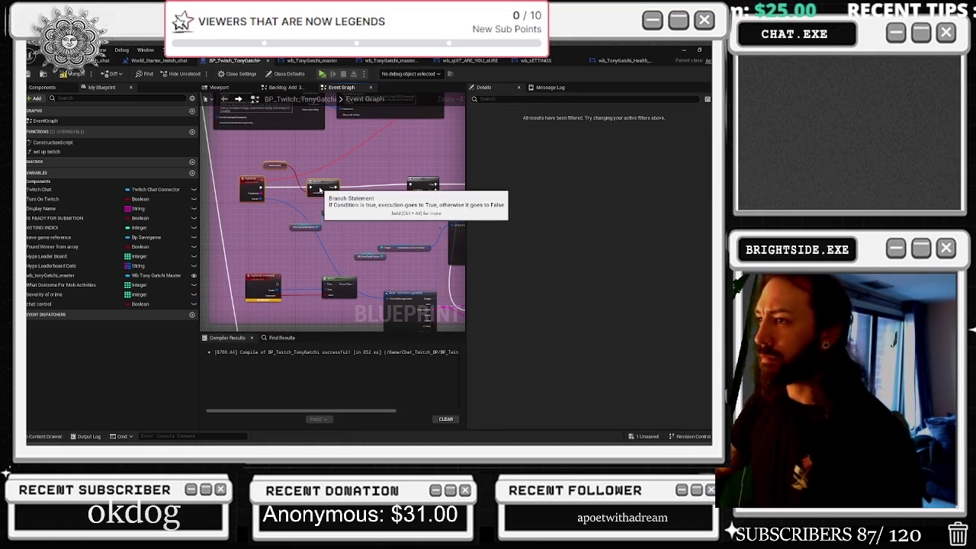
scroll(328, 221, "up", 1)
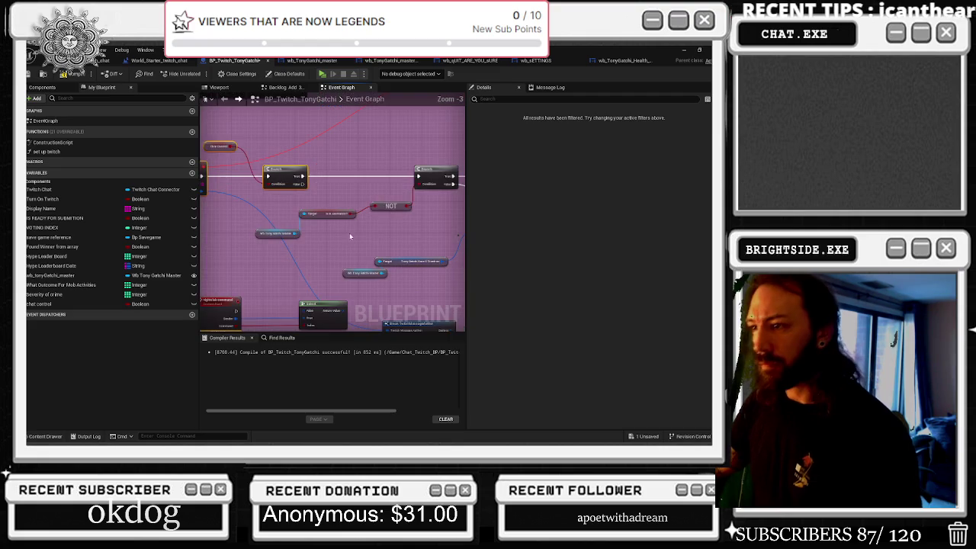
scroll(309, 264, "down", 1)
mouse_move(256, 298)
left_mouse_down()
mouse_move(359, 206)
mouse_move(390, 201)
left_mouse_up()
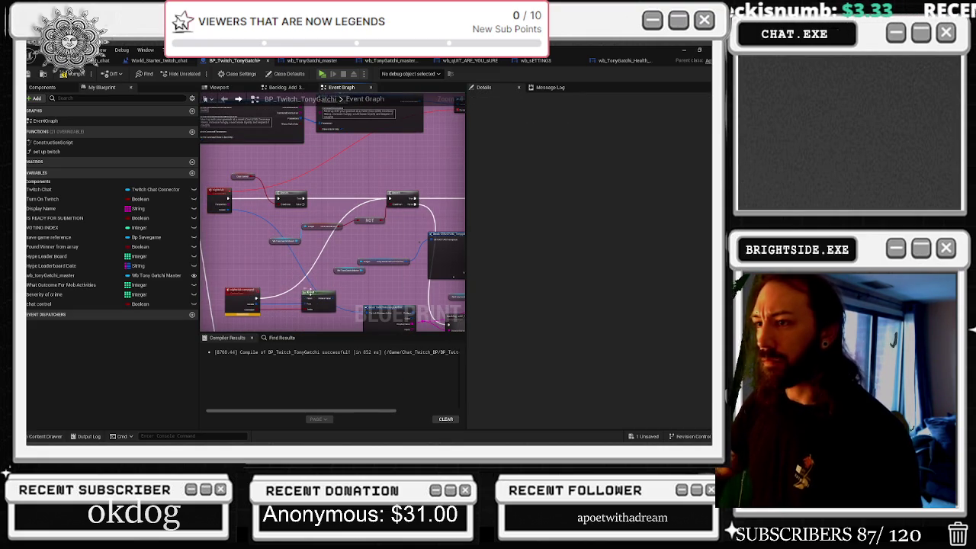
left_click_drag(228, 203, 312, 299)
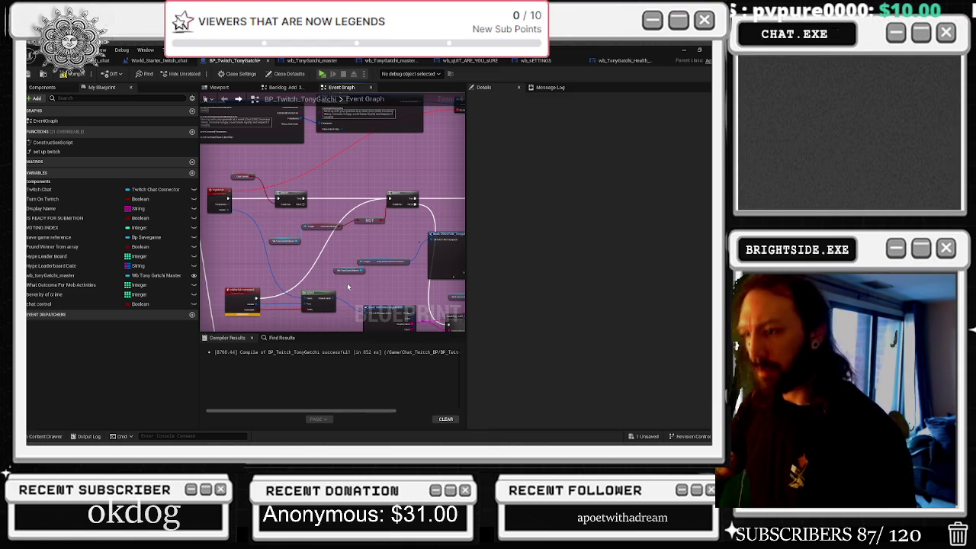
scroll(353, 292, "down", 5)
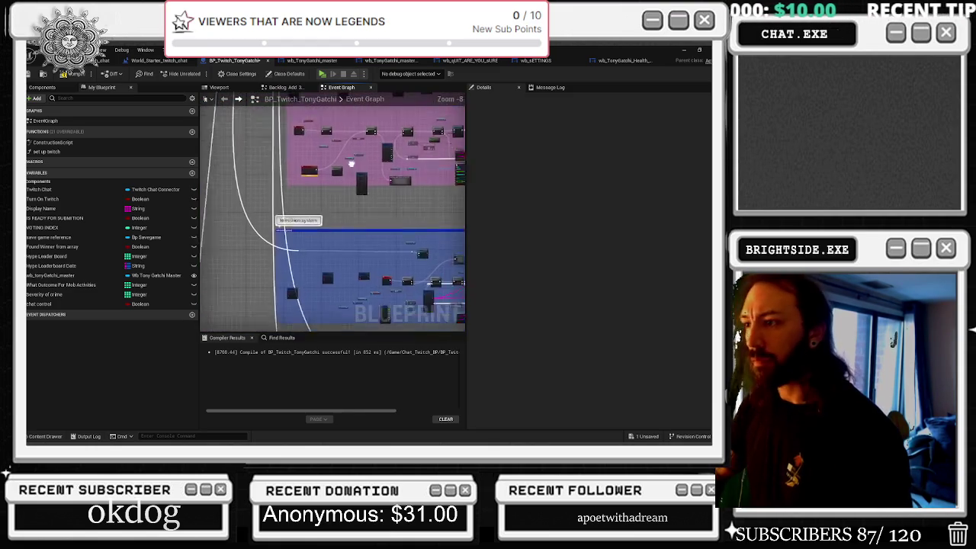
Step: Select the nodes in the blue region and move the group left
scroll(353, 213, "up", 2)
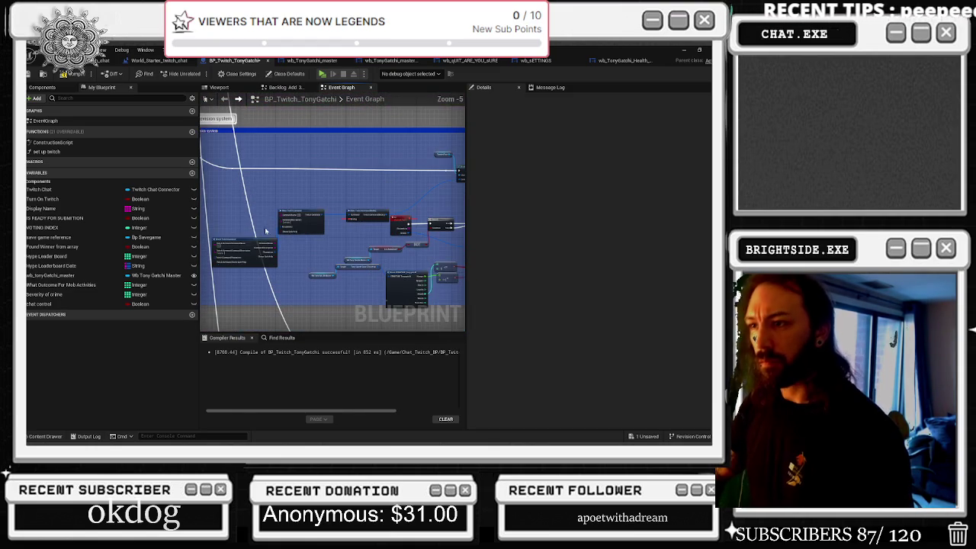
mouse_move(307, 246)
left_mouse_down()
mouse_move(352, 256)
mouse_move(379, 281)
left_mouse_up()
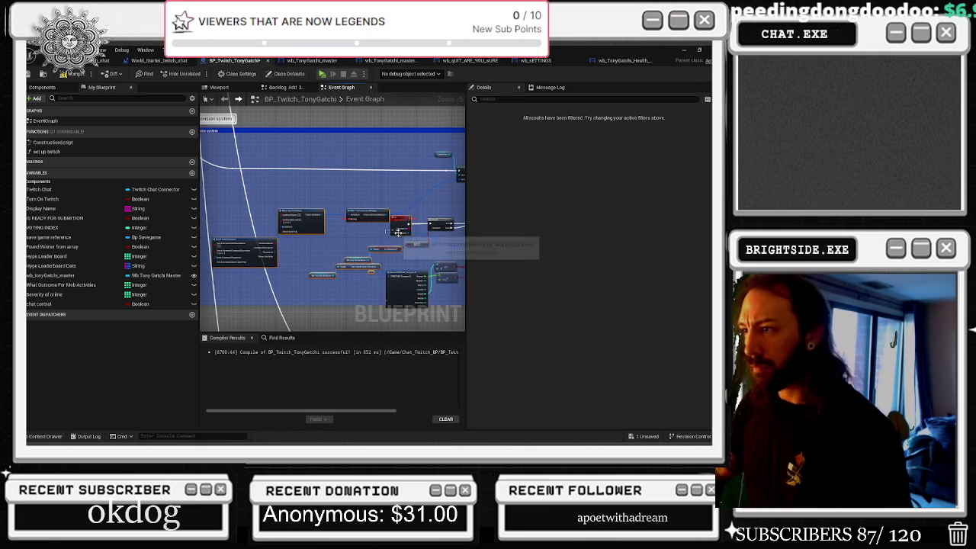
mouse_move(396, 227)
left_mouse_down()
mouse_move(338, 218)
mouse_move(297, 227)
left_mouse_up()
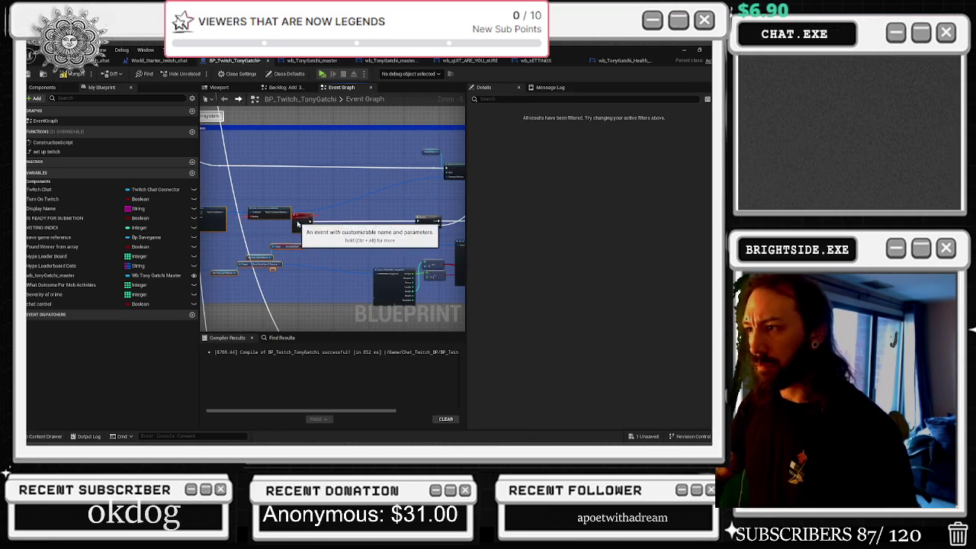
left_click(428, 220)
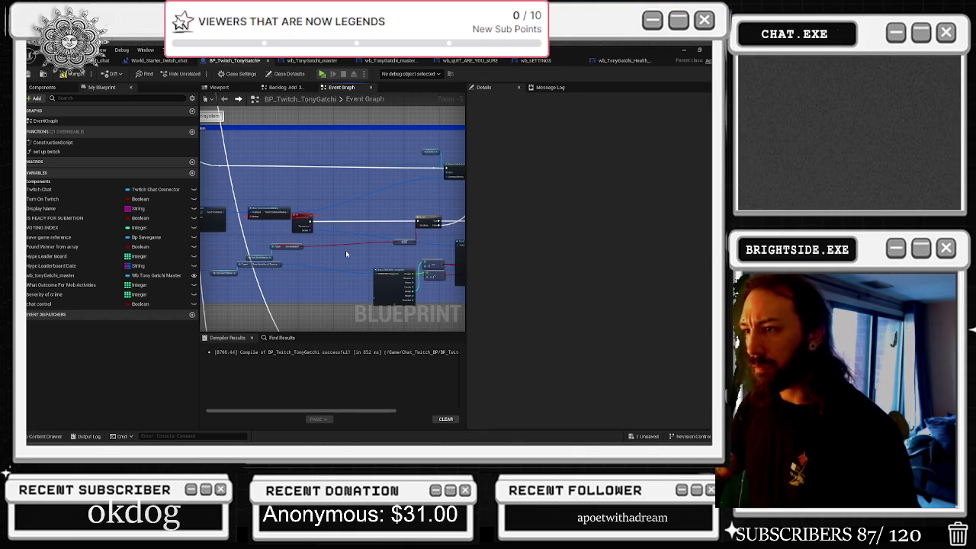
Step: Paste the command nodes, route execution through the Branch, and line up the event and Branch
key("ctrl+v")
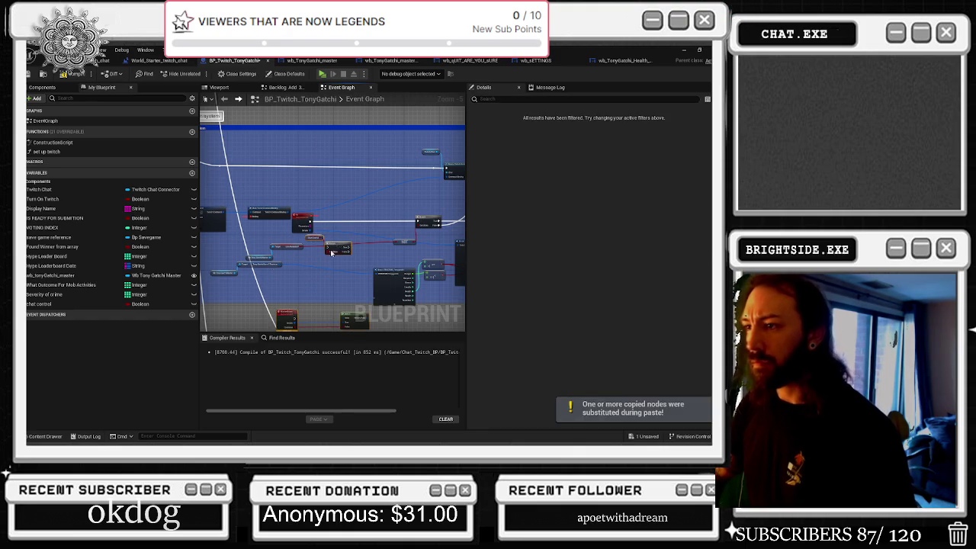
right_click(342, 246)
scroll(320, 240, "up", 2)
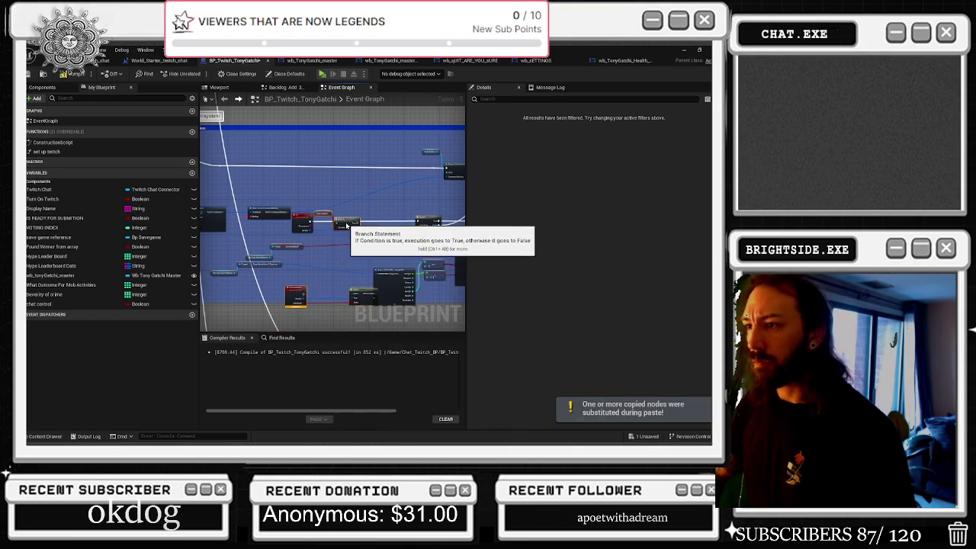
mouse_move(276, 230)
left_mouse_down()
mouse_move(361, 234)
mouse_move(304, 233)
mouse_move(339, 230)
left_mouse_up()
scroll(289, 243, "down", 2)
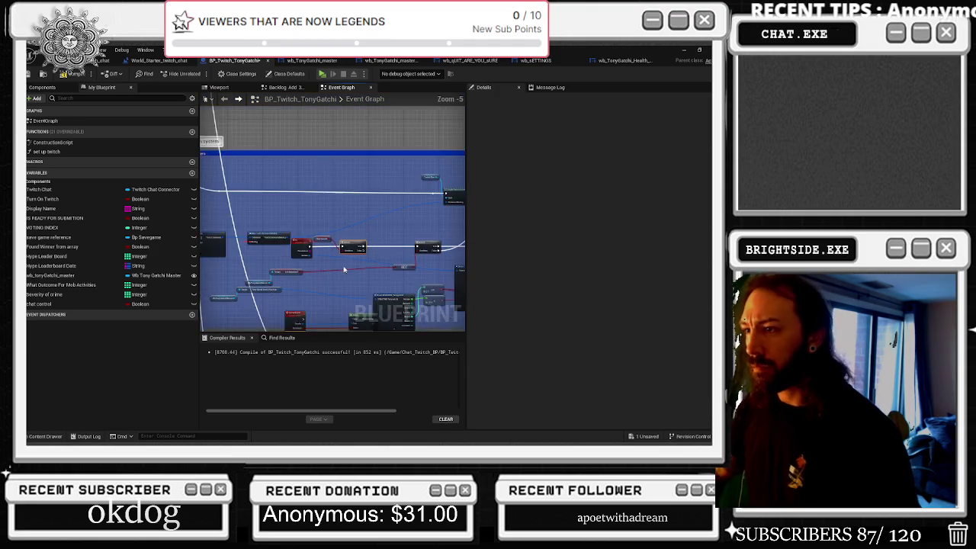
left_click(335, 255)
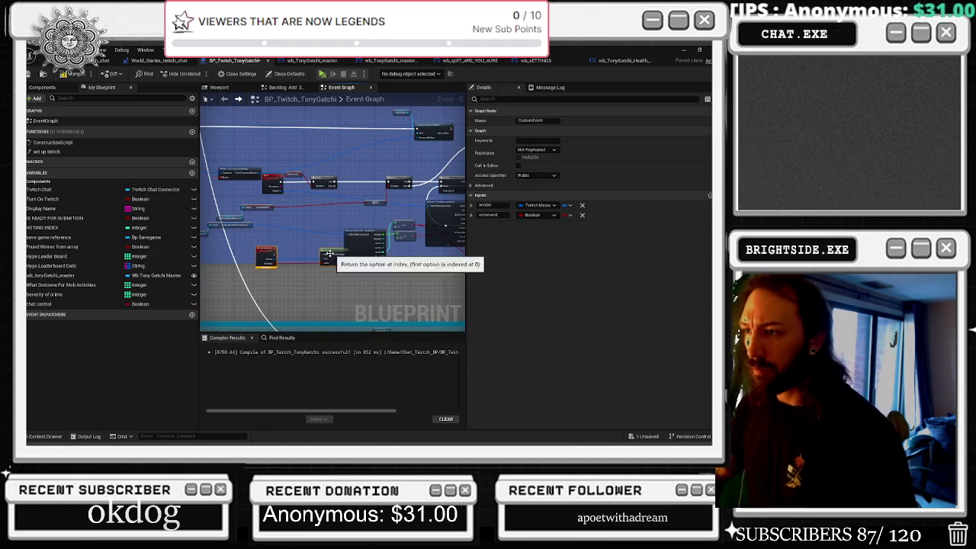
left_click(258, 239)
left_click_drag(265, 251, 268, 237)
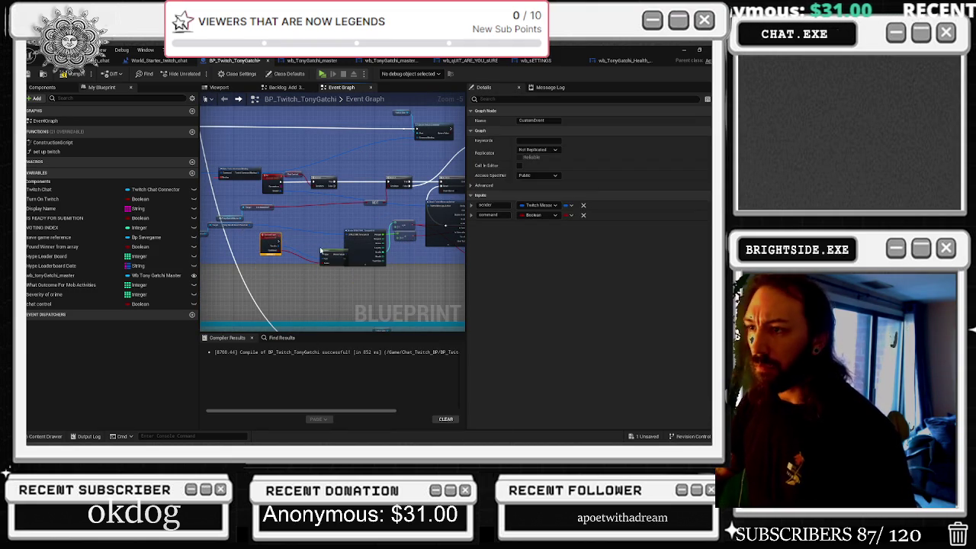
left_click_drag(329, 256, 311, 242)
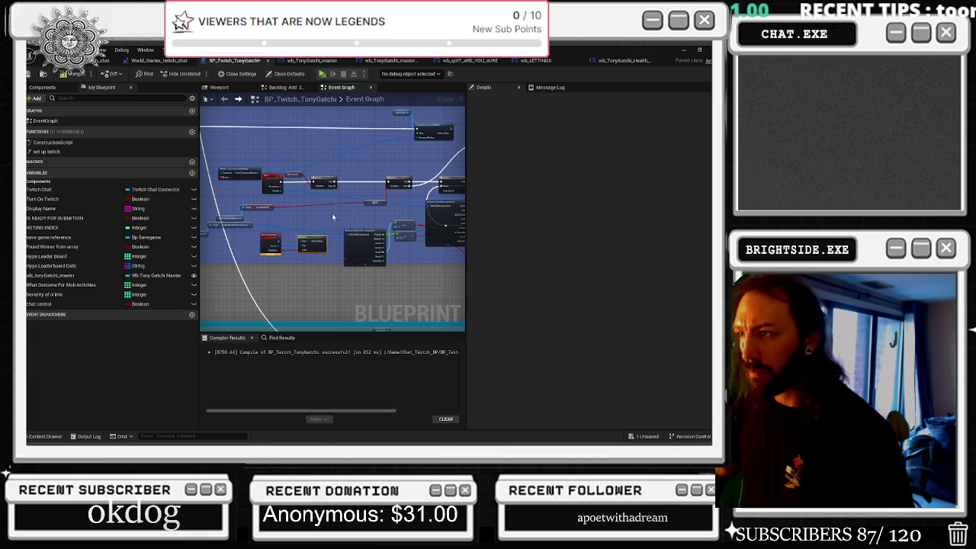
Step: Extend the blue comment box downward to enclose the new nodes
scroll(338, 216, "up", 1)
scroll(305, 229, "down", 1)
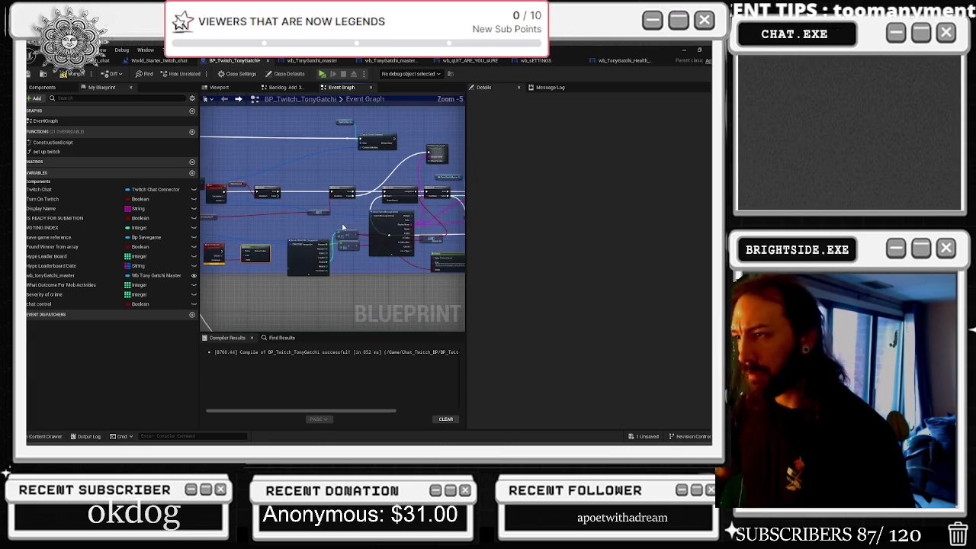
left_click_drag(324, 230, 397, 230)
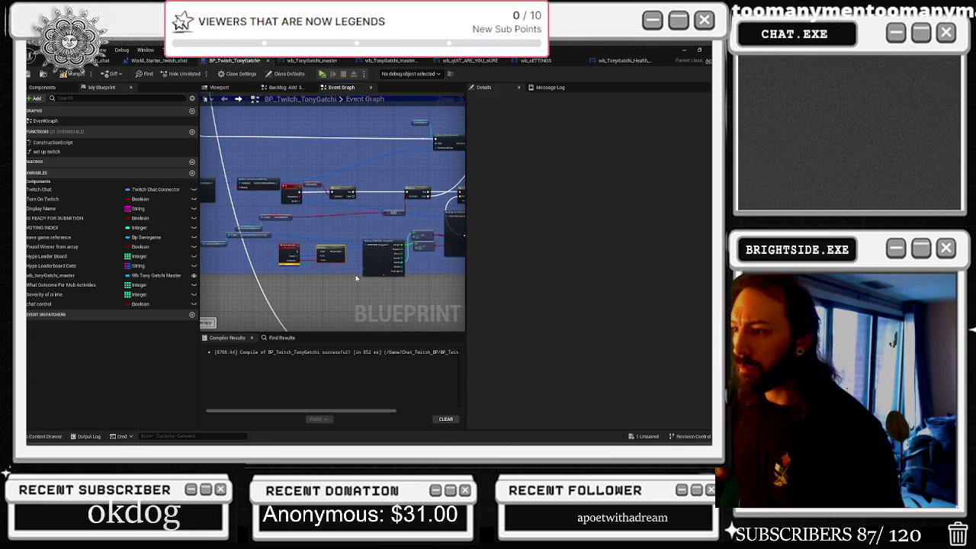
left_click_drag(343, 274, 346, 287)
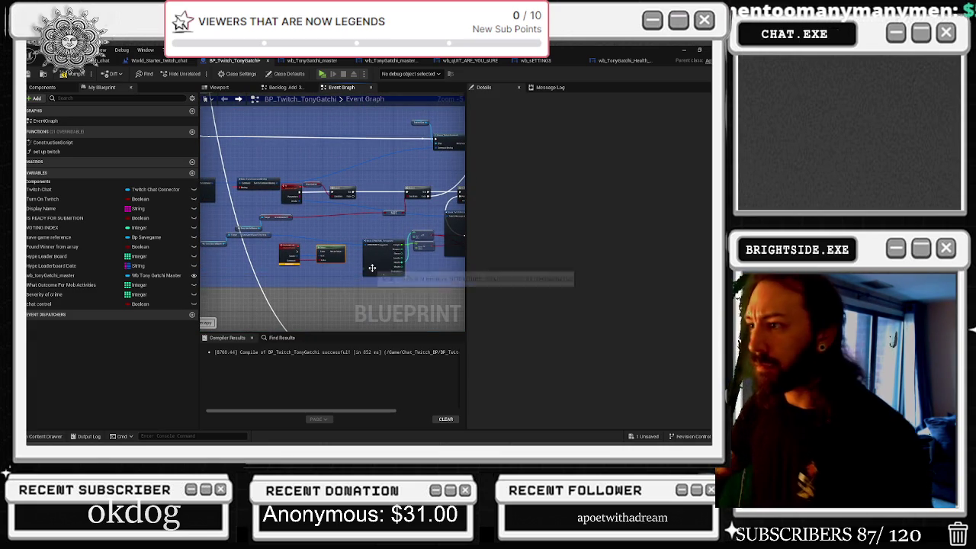
scroll(372, 267, "up", 2)
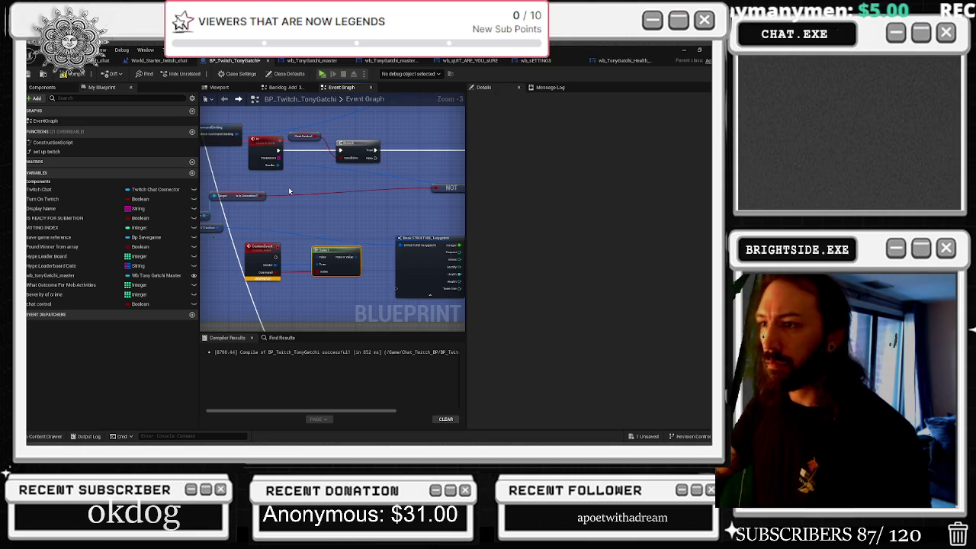
Step: Rename the pasted custom event to TV_command
left_click(259, 249)
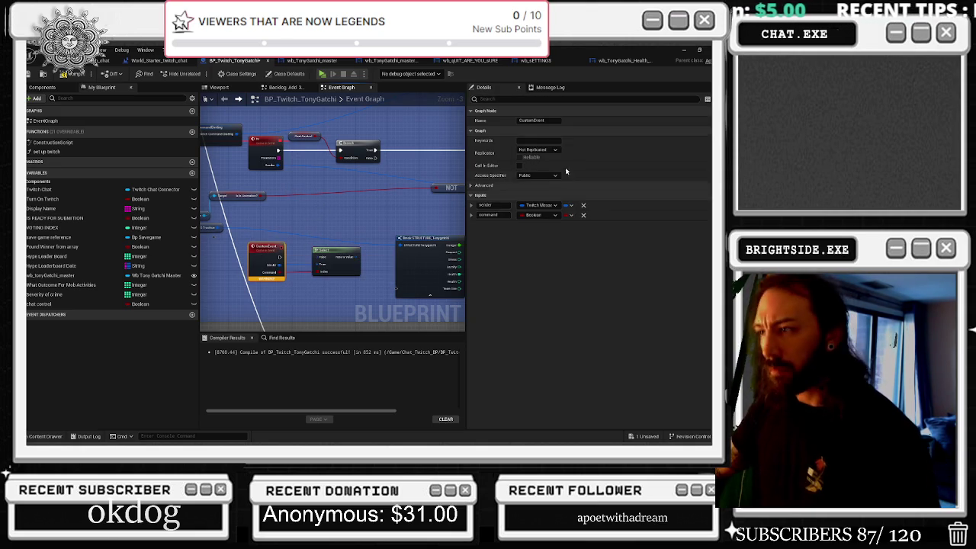
key("ctrl+a")
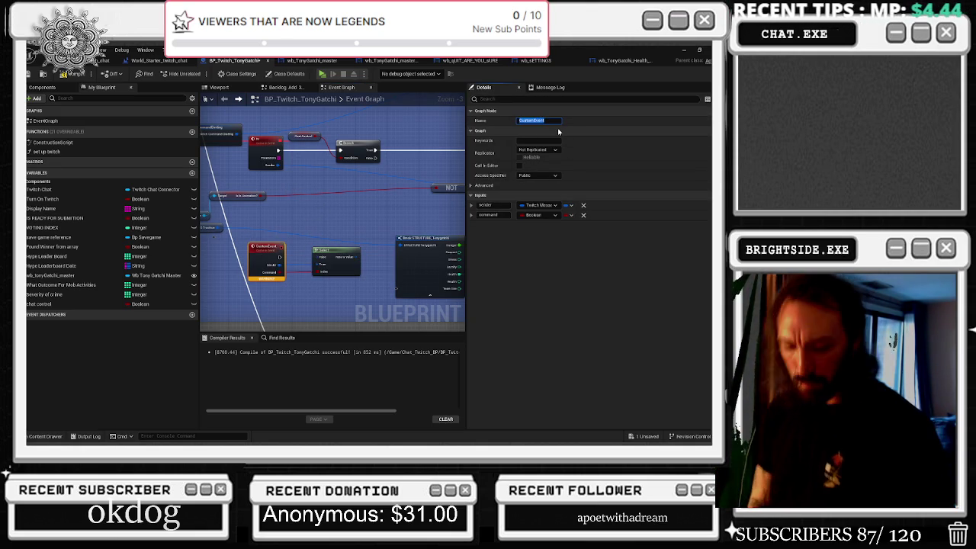
type("ts")
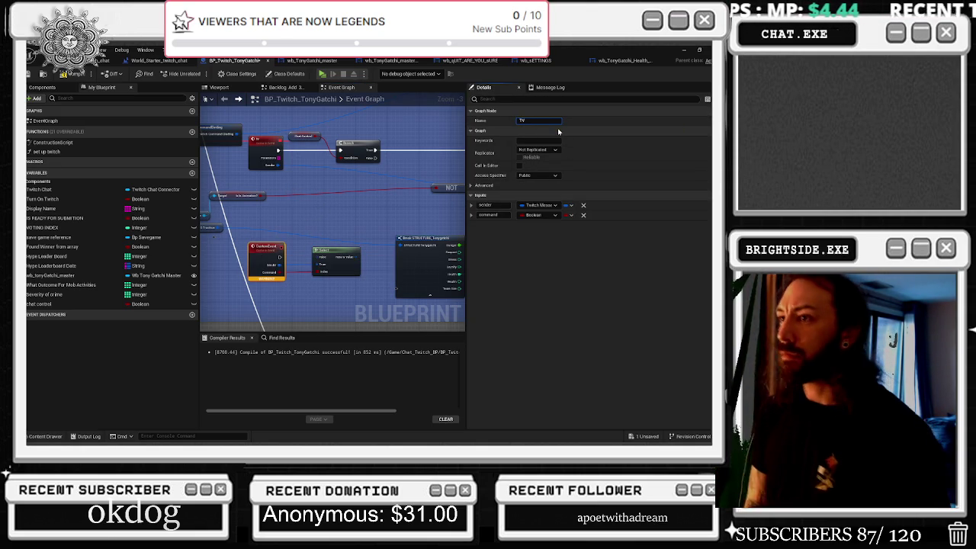
key("BackSpace")
type("_command")
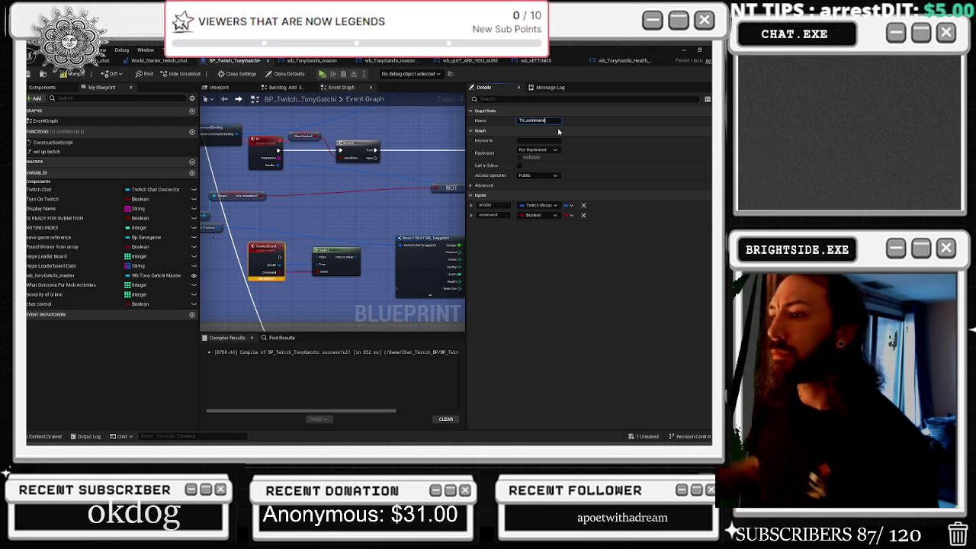
Step: Connect the TV_command event's pin to the Select node and compile the blueprint
left_click(321, 215)
mouse_move(279, 164)
left_mouse_down()
mouse_move(338, 258)
mouse_move(322, 259)
mouse_move(329, 235)
mouse_move(223, 282)
mouse_move(343, 244)
mouse_move(356, 258)
mouse_move(275, 170)
left_mouse_up()
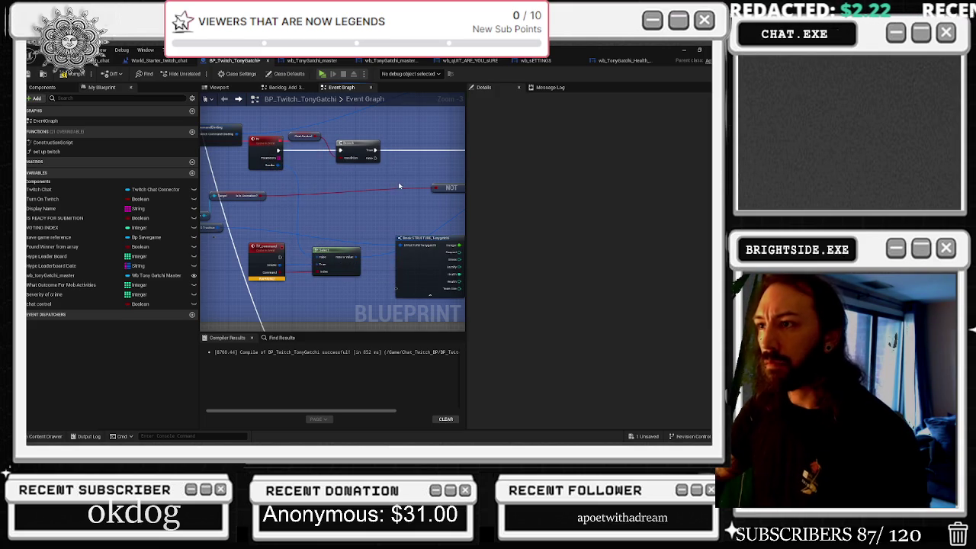
scroll(211, 265, "down", 2)
mouse_move(231, 257)
left_mouse_down()
mouse_move(371, 211)
mouse_move(392, 217)
mouse_move(381, 176)
mouse_move(342, 174)
left_mouse_up()
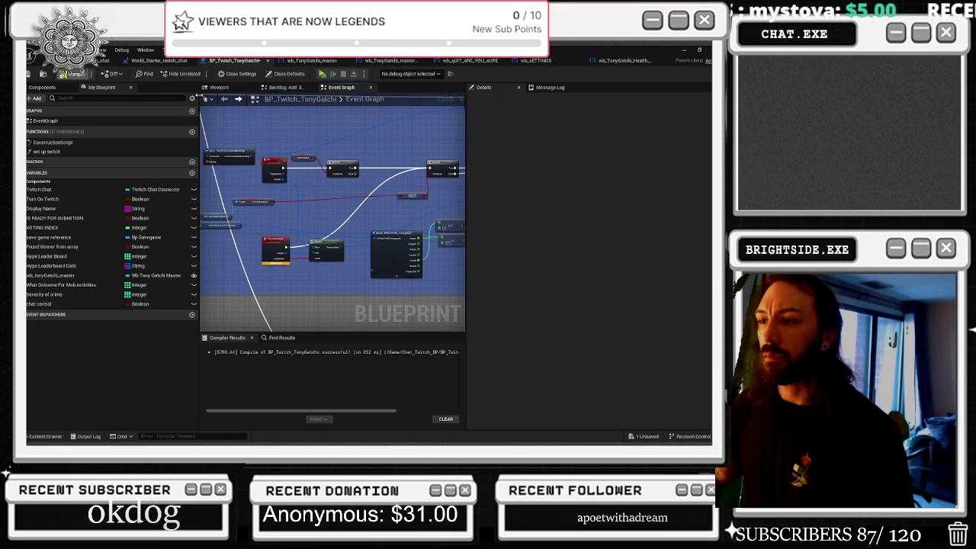
left_click(65, 74)
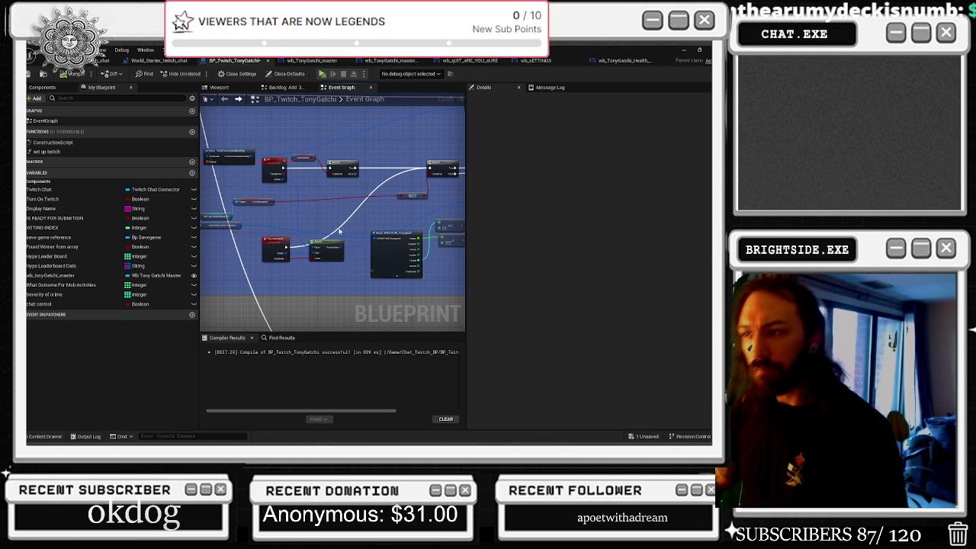
Step: Nudge the Break TwitchMessageInfo node slightly right and save the BP_Twitch_TonyGatchi blueprint
scroll(262, 221, "down", 1)
scroll(258, 230, "up", 1)
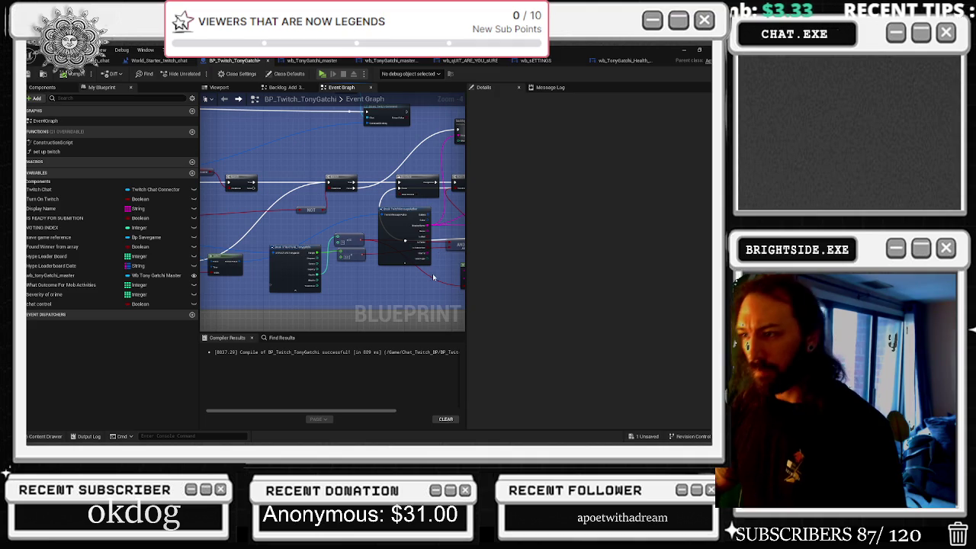
left_click_drag(345, 293, 252, 315)
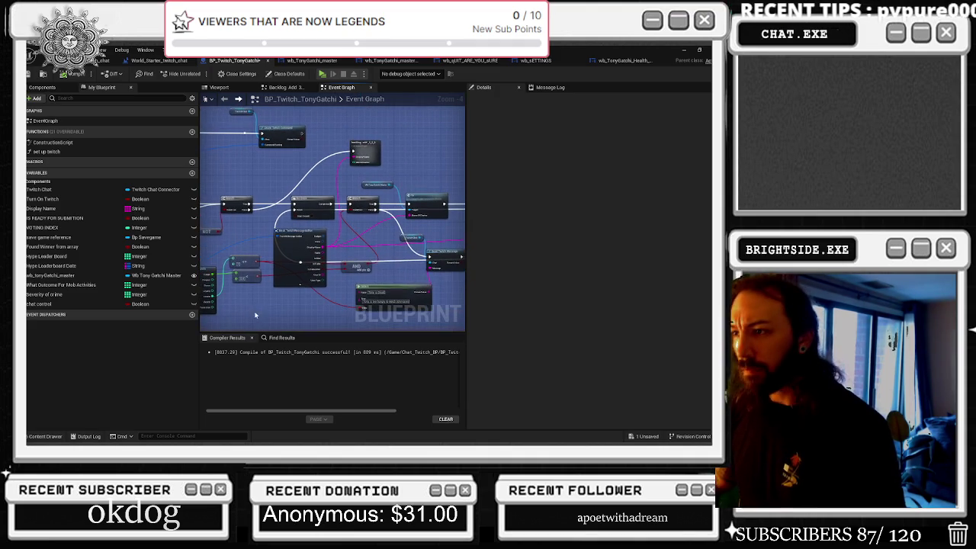
left_click(298, 275)
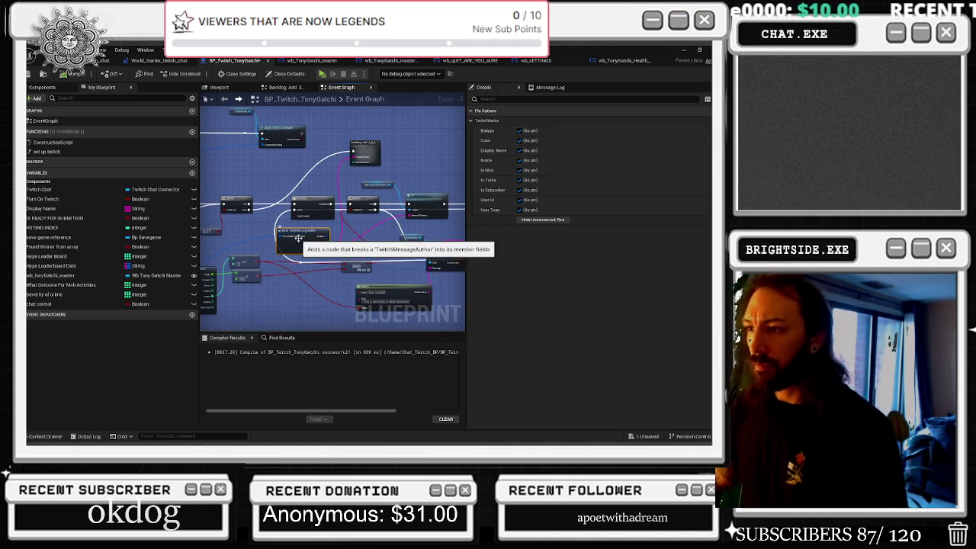
left_click_drag(306, 239, 314, 240)
left_click(365, 151)
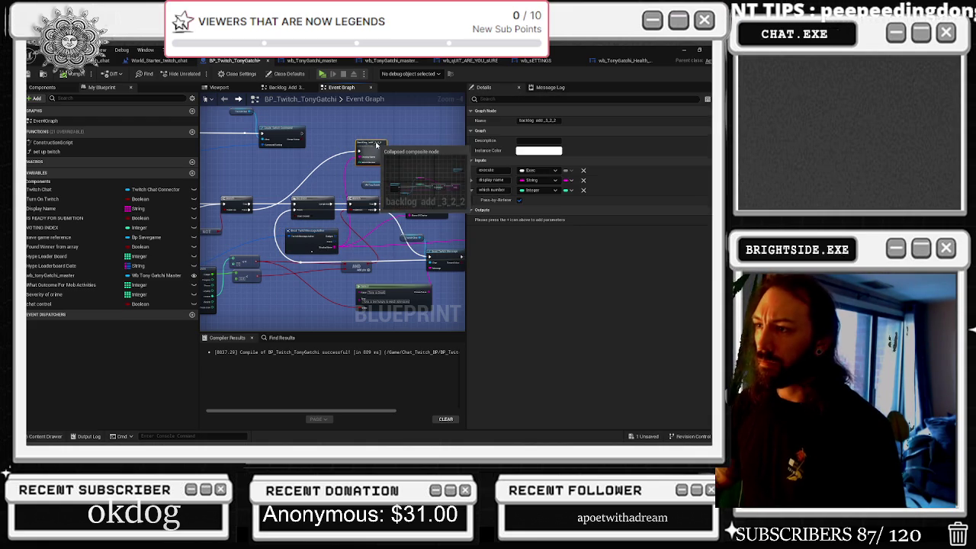
scroll(444, 145, "up", 2)
mouse_move(323, 253)
left_mouse_down()
mouse_move(379, 249)
mouse_move(357, 239)
left_mouse_up()
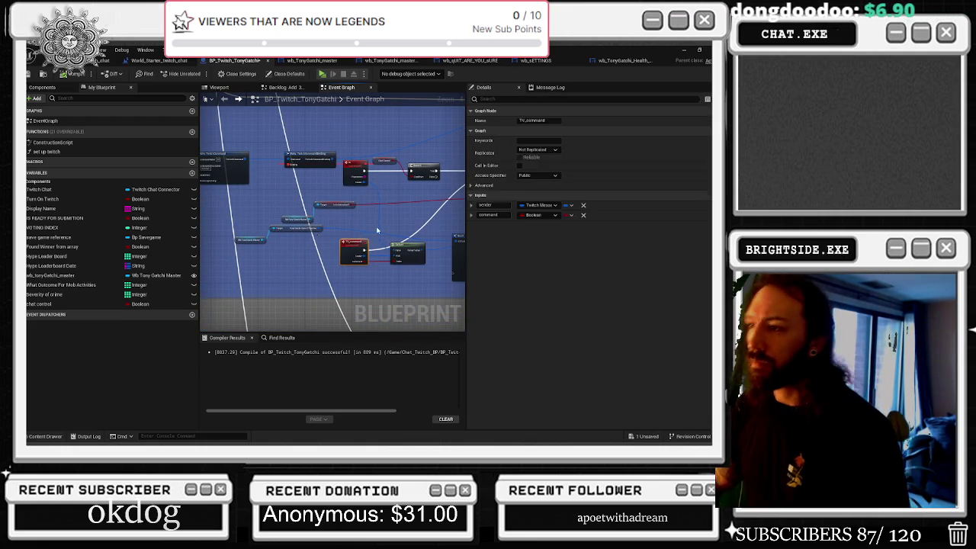
key("ctrl+s")
Step: Nudge the STRUCTURE_Tonygatchi break node slightly into place
left_click_drag(421, 216, 312, 215)
left_click_drag(369, 250, 372, 255)
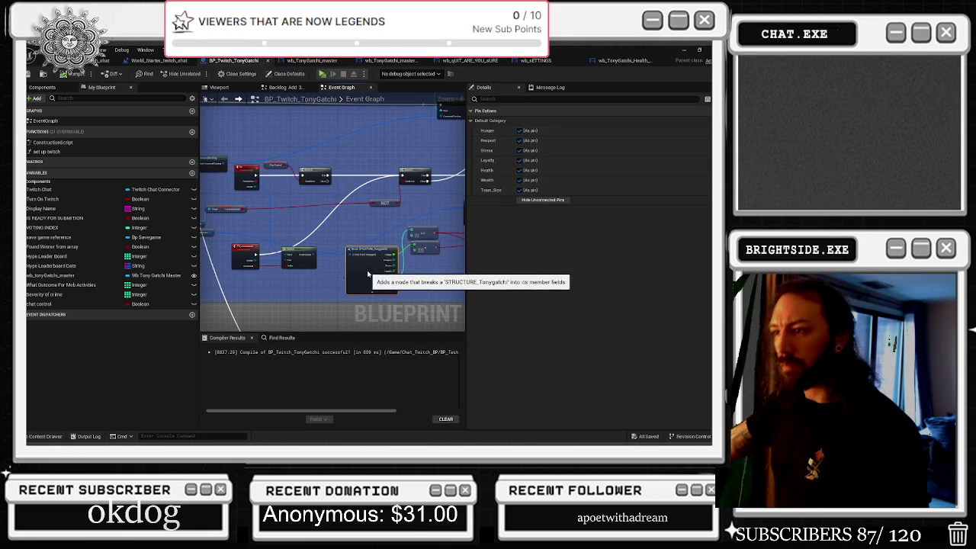
mouse_move(433, 270)
left_mouse_down()
mouse_move(404, 279)
mouse_move(348, 272)
mouse_move(409, 251)
mouse_move(347, 249)
left_mouse_up()
scroll(299, 277, "down", 1)
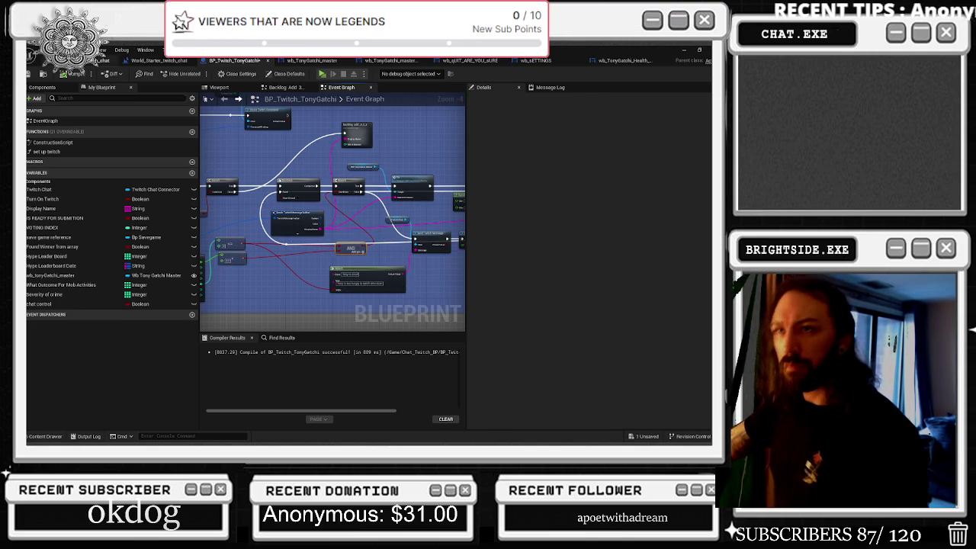
Step: Glance at the World_Starter_twitch_chat level blueprint, then return to BP_Twitch_TonyGatchi
left_click(158, 60)
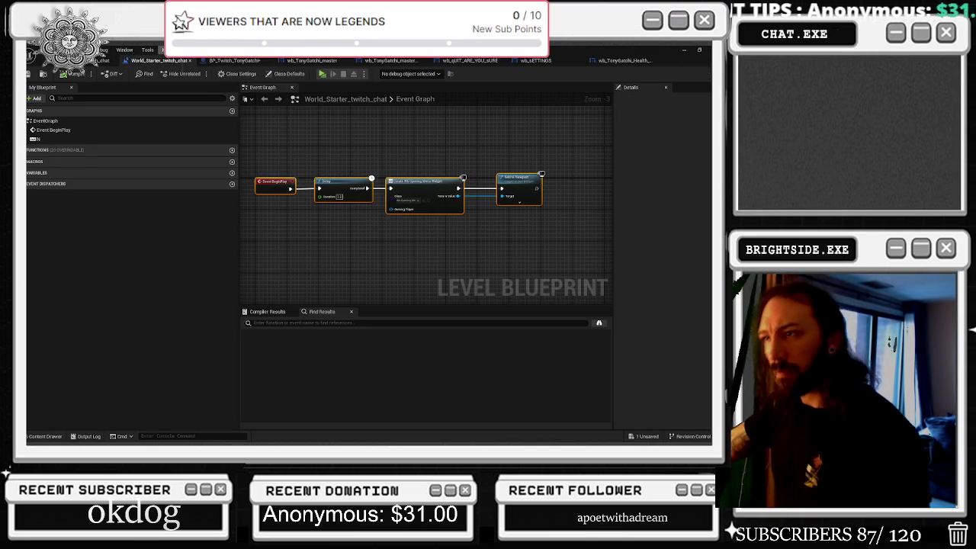
left_click(215, 60)
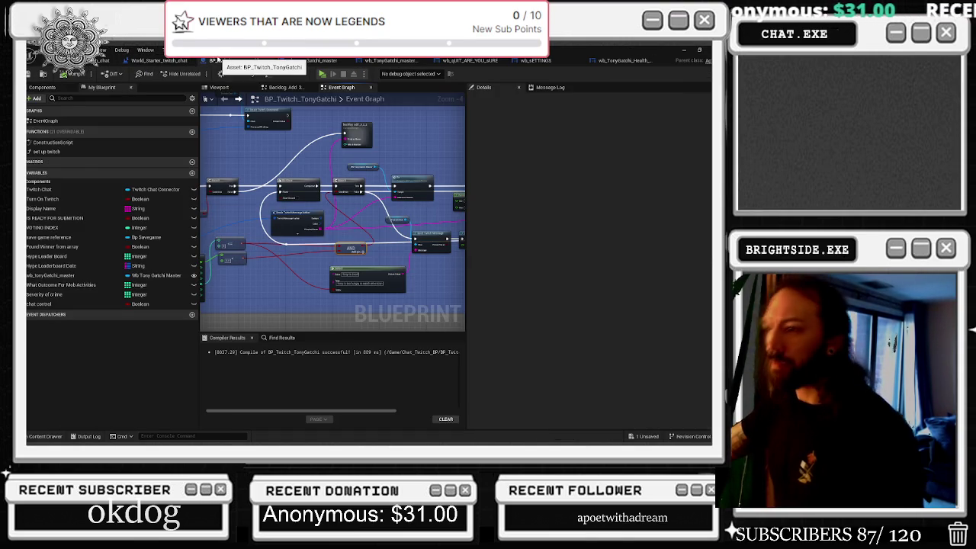
scroll(285, 168, "up", 1)
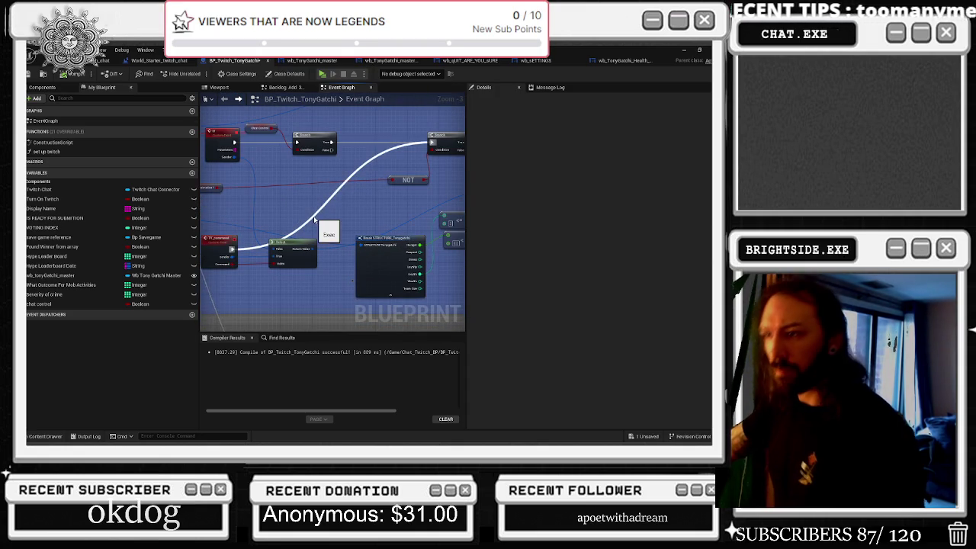
scroll(310, 221, "down", 4)
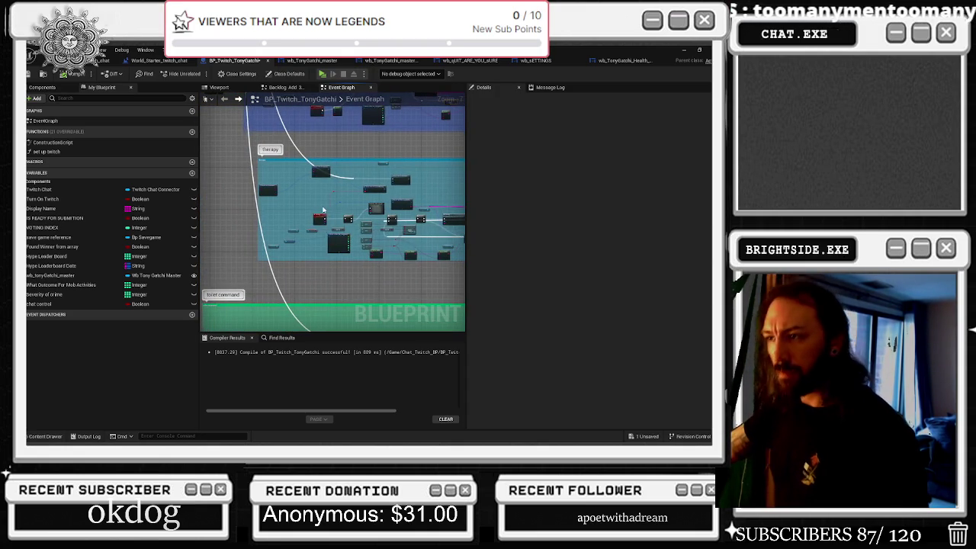
Step: Move the Therapy event and three nodes left, widening the therapy comment box leftward
scroll(341, 205, "up", 4)
left_click(355, 187)
left_click_drag(366, 186, 283, 186)
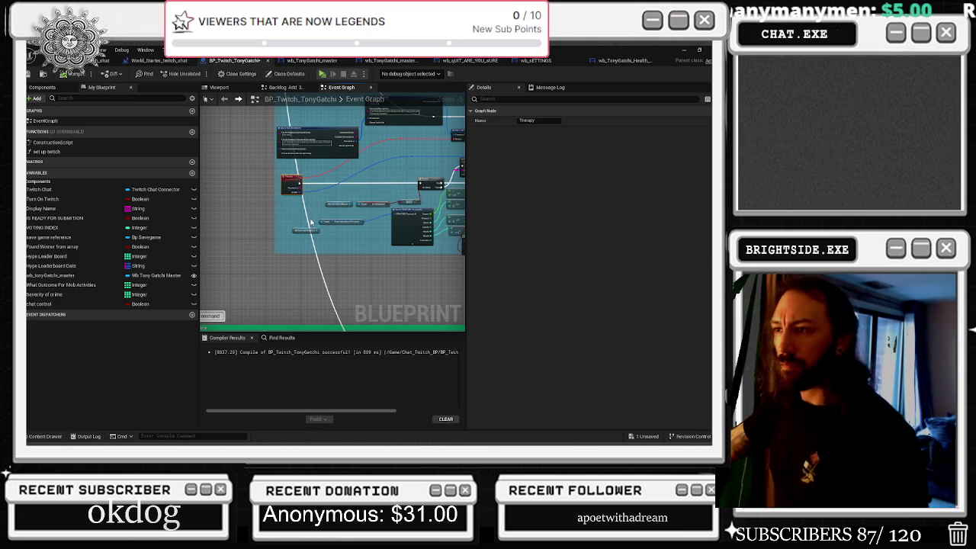
scroll(310, 221, "down", 5)
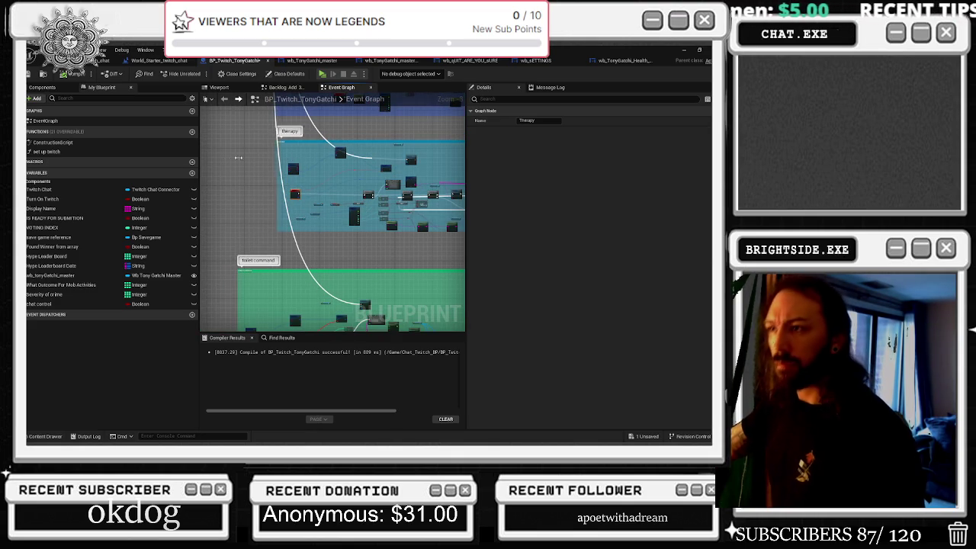
left_click_drag(259, 155, 230, 157)
left_click_drag(344, 199, 241, 197)
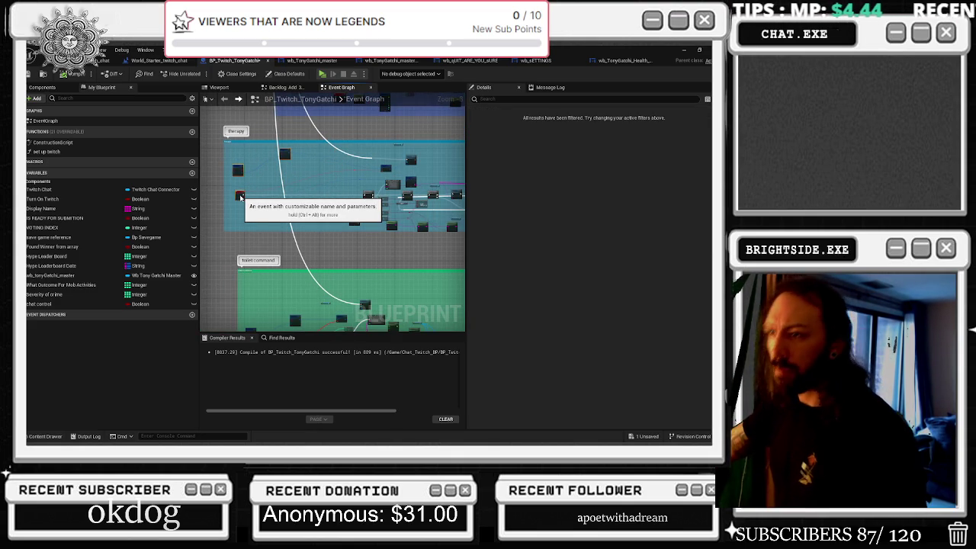
scroll(242, 200, "up", 4)
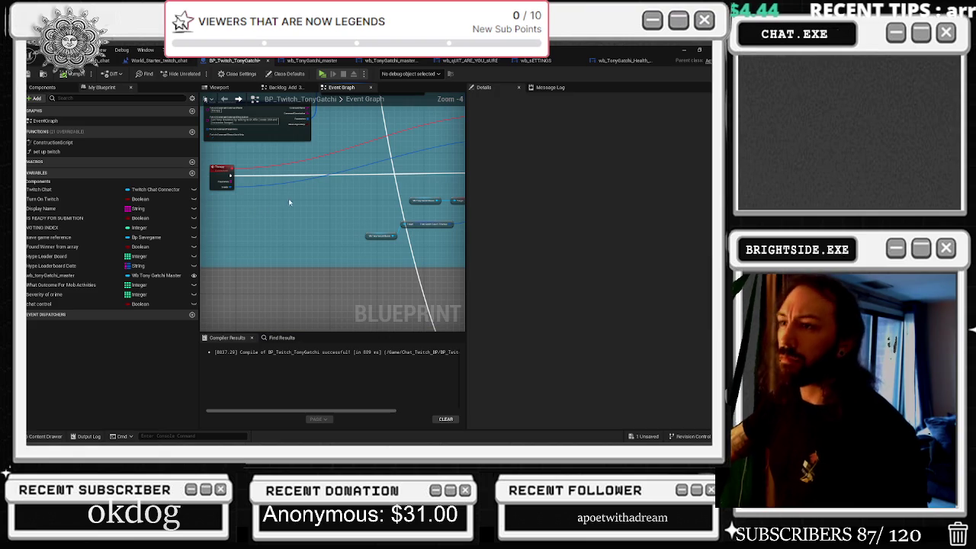
Step: Paste the copied command nodes beside the Therapy event and shift the custom event and Select left
key("ctrl+v")
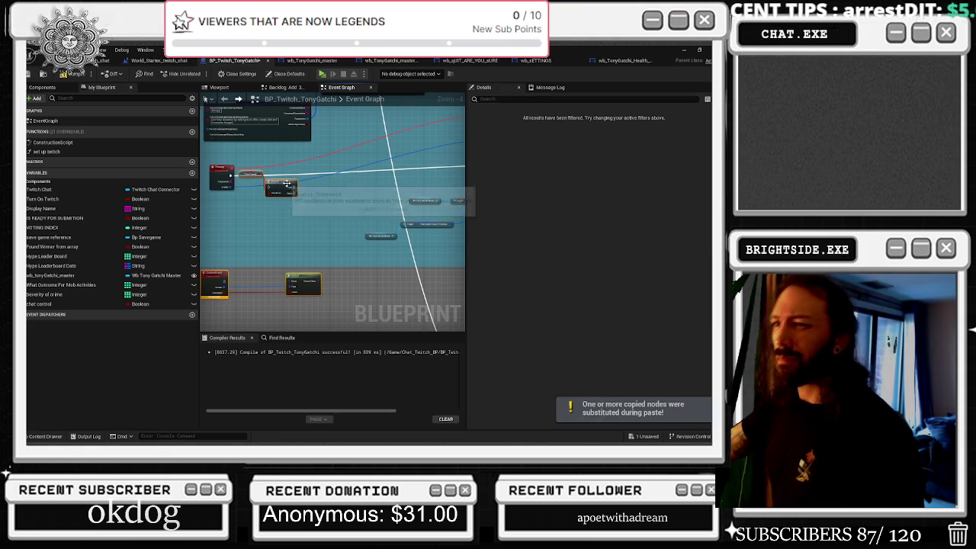
scroll(271, 150, "up", 1)
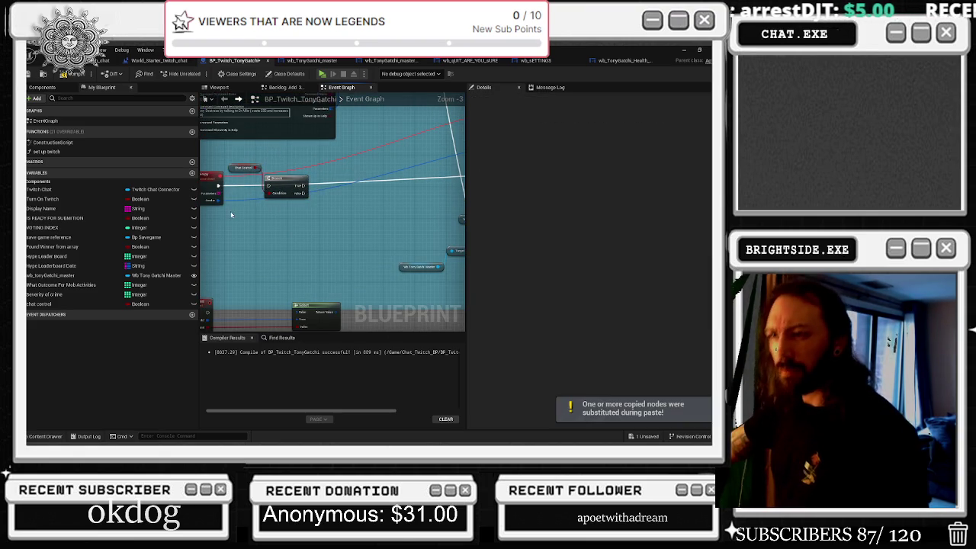
mouse_move(218, 190)
left_mouse_down()
mouse_move(320, 197)
mouse_move(285, 188)
left_mouse_up()
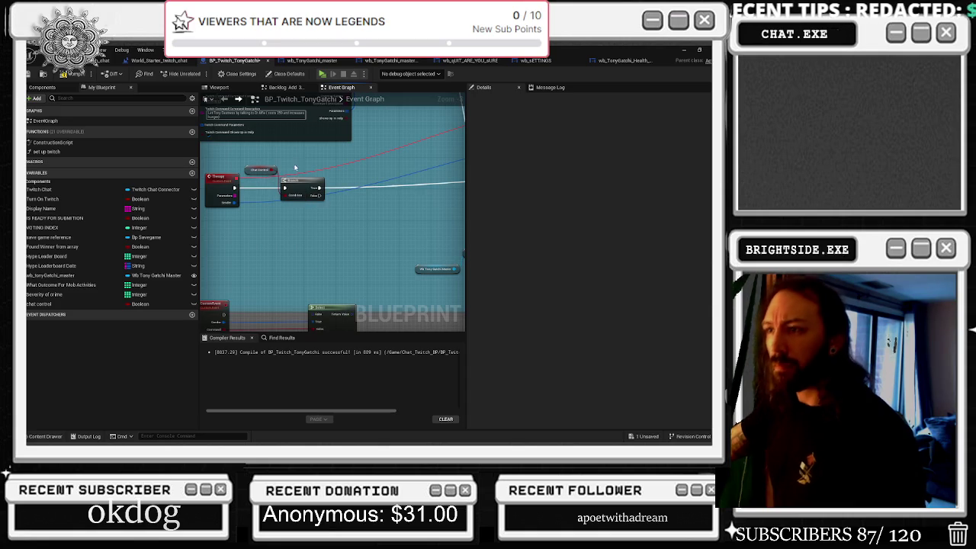
scroll(289, 216, "down", 1)
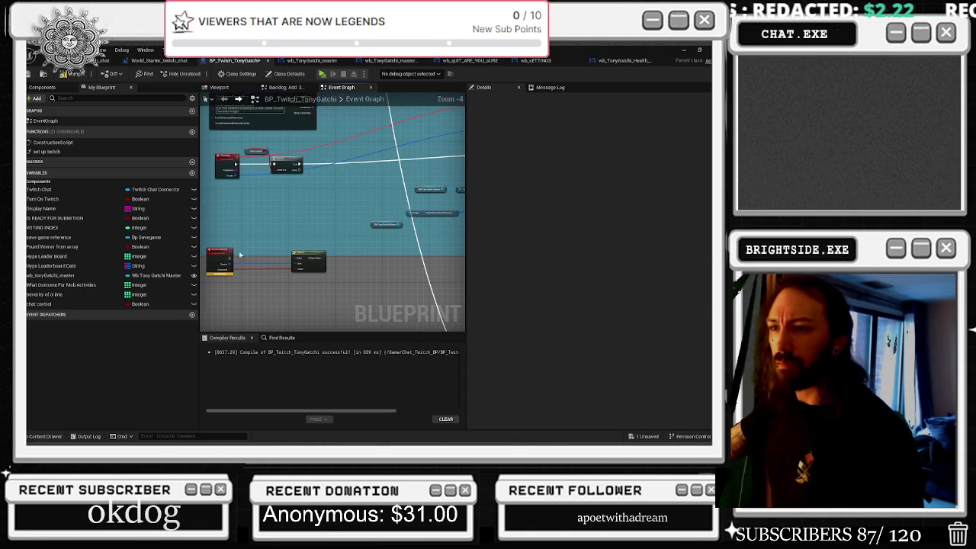
left_click(305, 261)
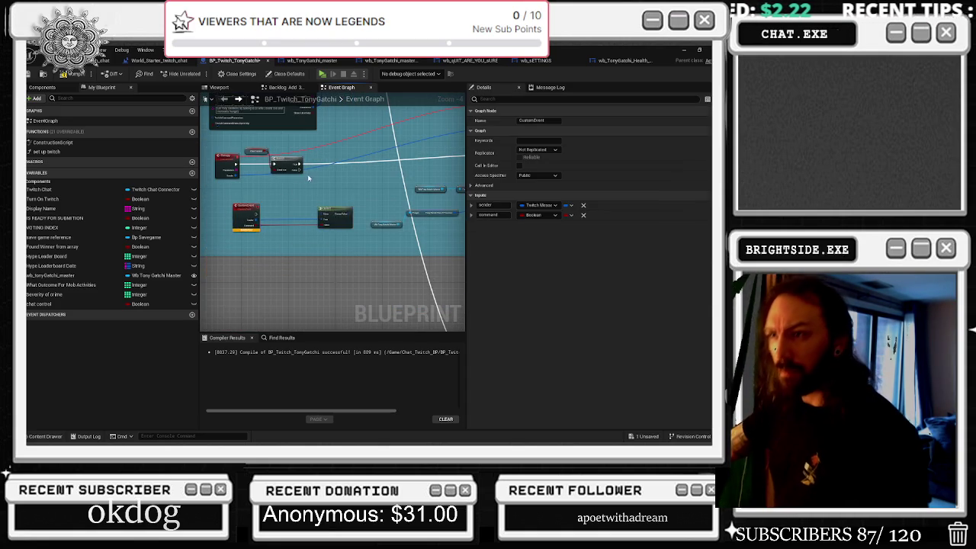
left_click(277, 198)
scroll(277, 198, "up", 2)
mouse_move(247, 203)
left_mouse_down()
mouse_move(424, 250)
mouse_move(410, 232)
mouse_move(396, 239)
left_mouse_up()
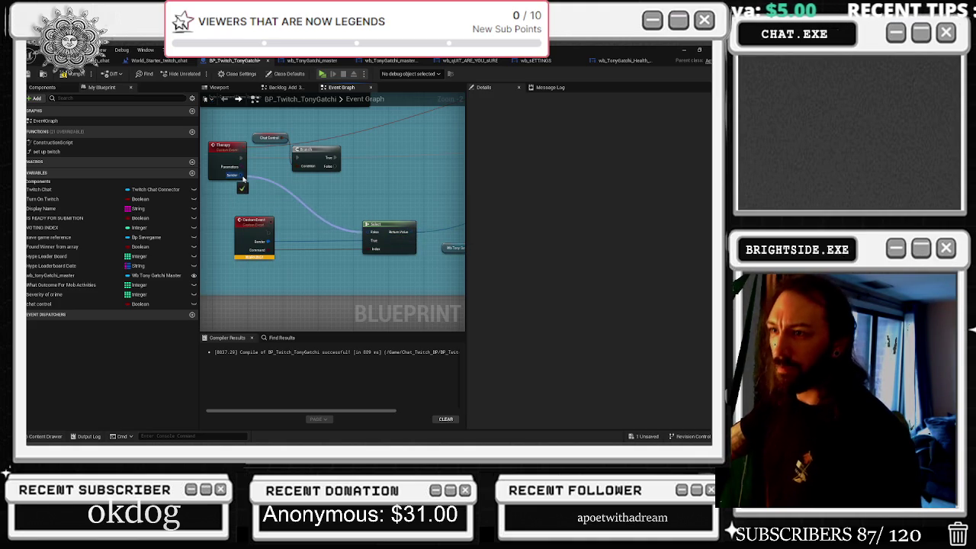
scroll(274, 218, "down", 1)
left_click_drag(329, 253, 350, 242)
left_click(299, 211)
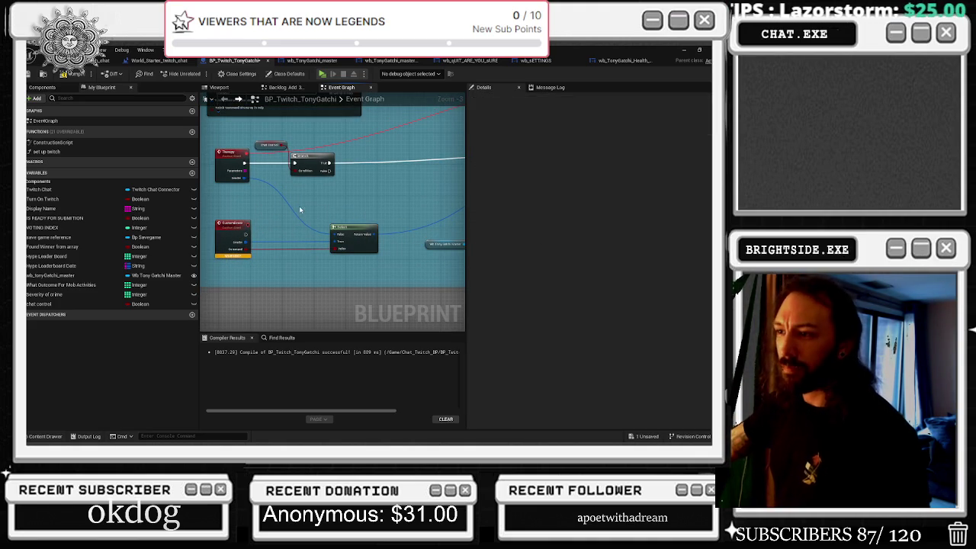
Step: Run the pasted event's execution wire onward, adjust the Select node, and rename the event Therapy_command
scroll(282, 222, "down", 1)
mouse_move(257, 234)
left_mouse_down()
mouse_move(467, 161)
mouse_move(463, 175)
mouse_move(414, 179)
left_mouse_up()
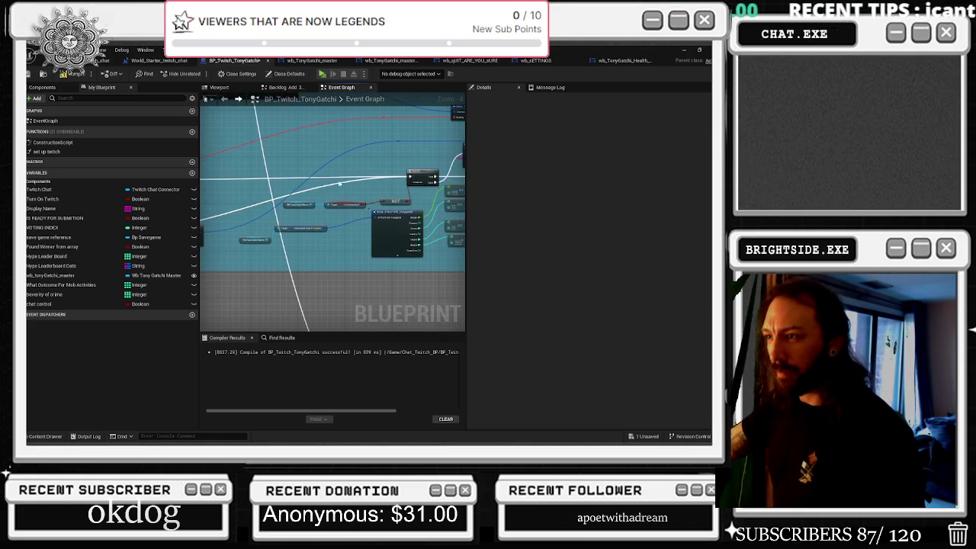
scroll(305, 191, "up", 2)
left_click(288, 192)
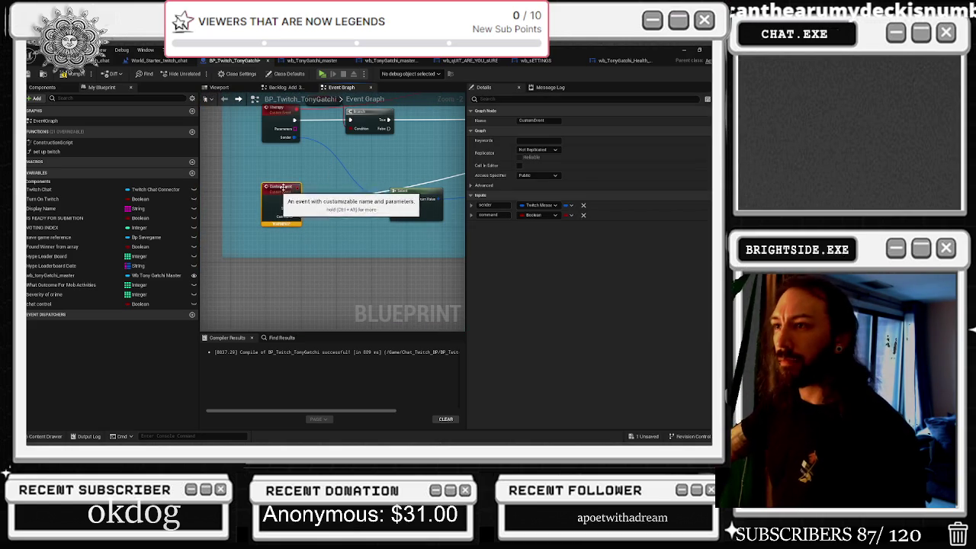
left_click_drag(416, 193, 348, 218)
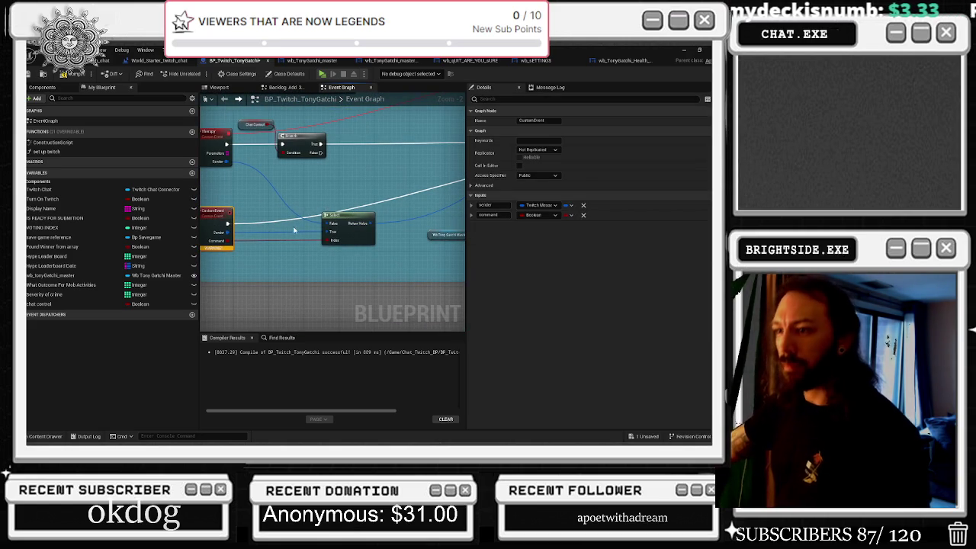
scroll(312, 235, "down", 1)
left_click_drag(348, 220, 391, 222)
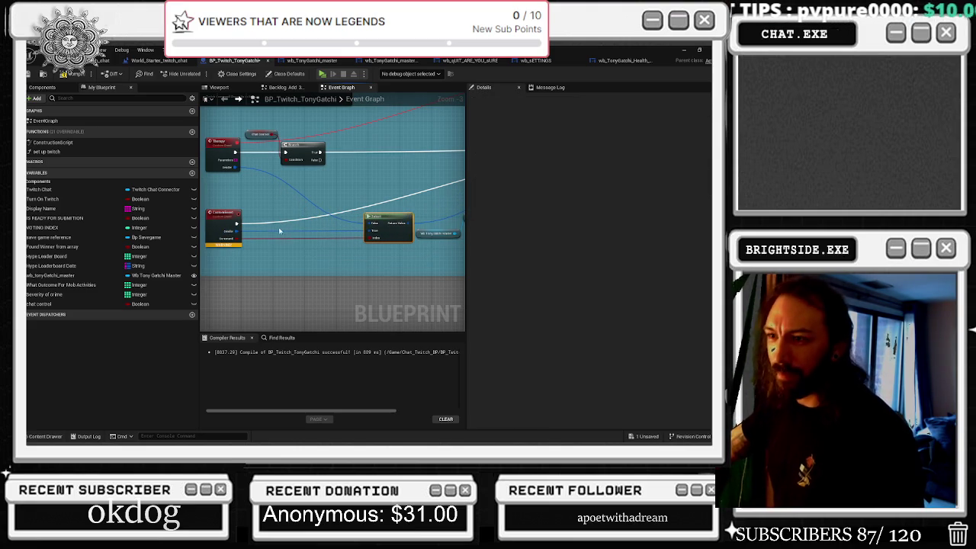
left_click(222, 218)
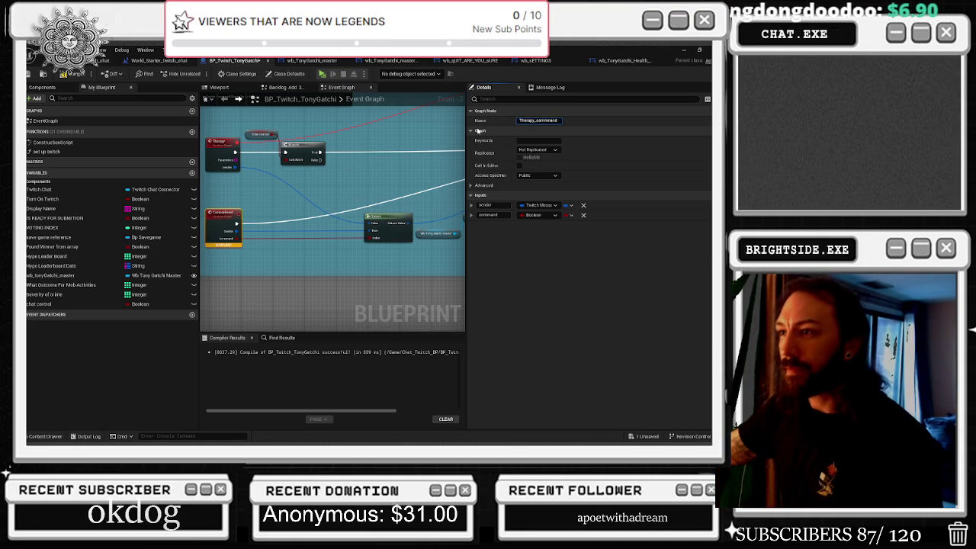
scroll(349, 108, "down", 5)
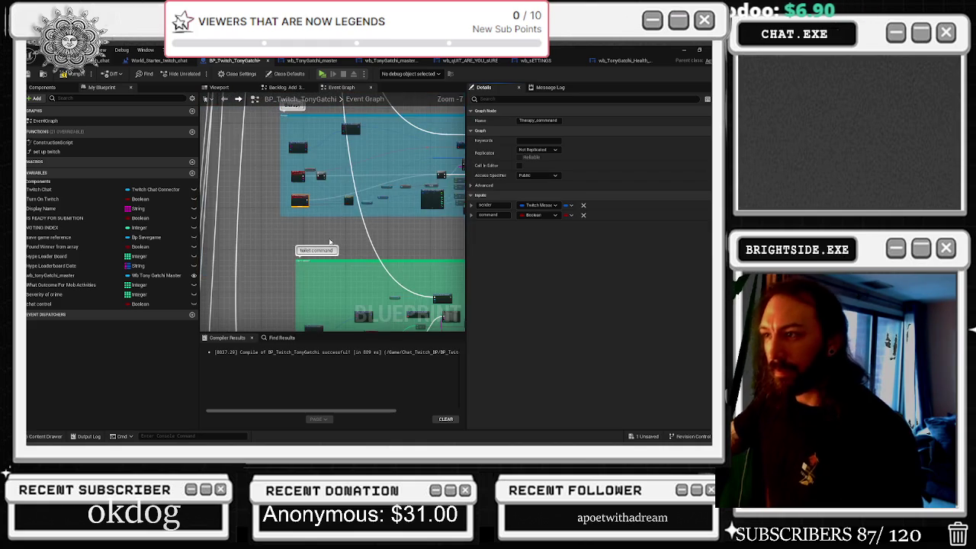
Step: Move the toilet node group left and widen the toilet command comment box leftward
scroll(378, 205, "up", 2)
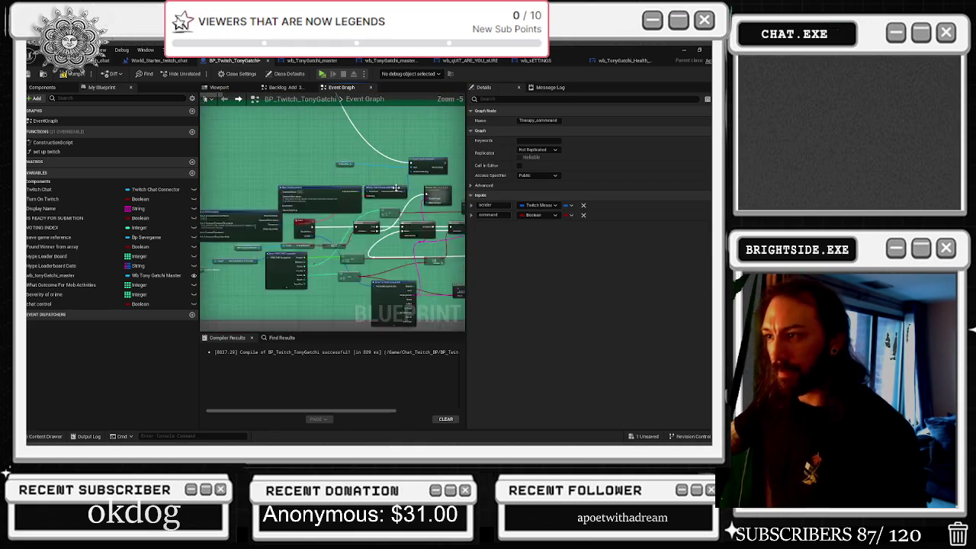
left_click_drag(305, 234, 335, 264)
left_click_drag(309, 202, 245, 202)
left_click_drag(248, 147, 201, 153)
key("alt+Tab")
key("alt+Tab")
key("alt+Tab")
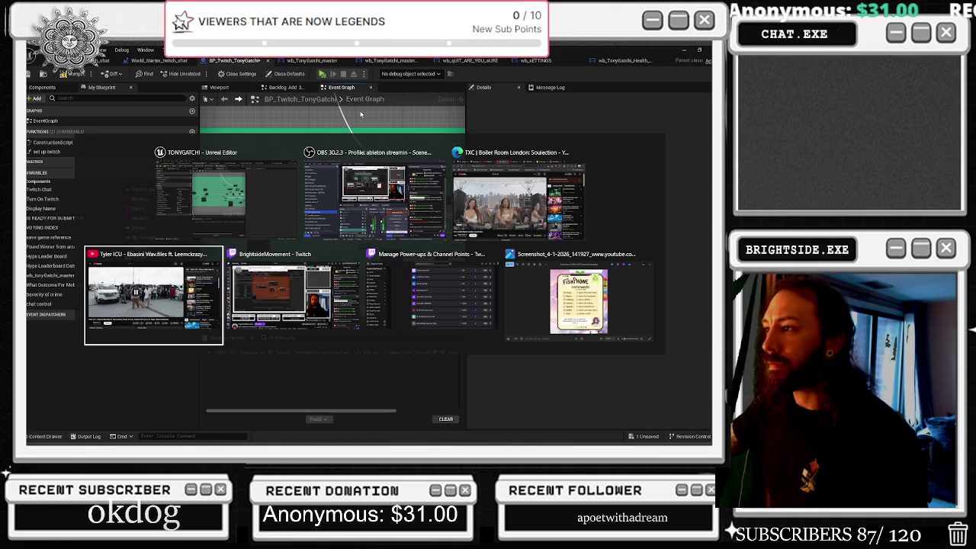
key("Escape")
scroll(301, 217, "up", 2)
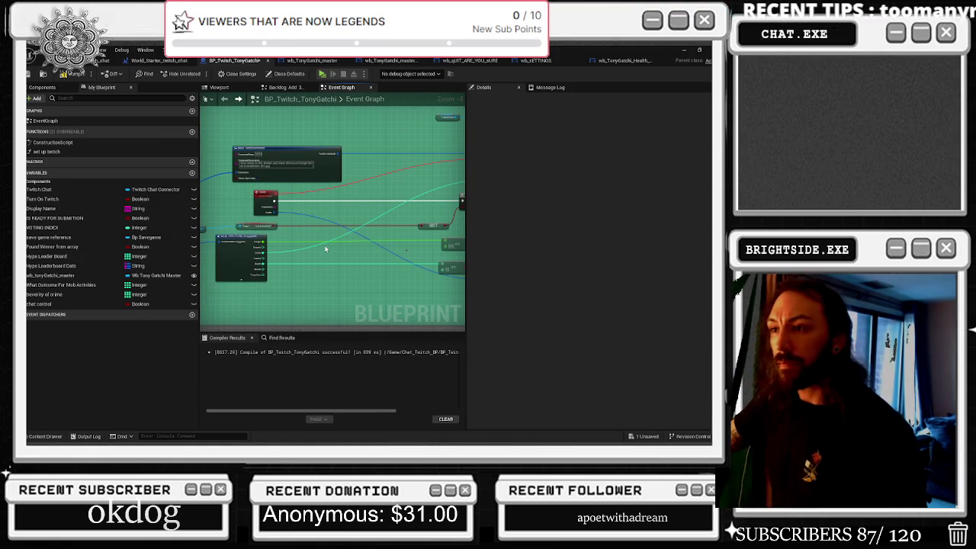
Step: Paste the command nodes by the Toilet event, wiring its execution to Branch and Sender to Select
key("ctrl+v")
left_click_drag(331, 221, 344, 170)
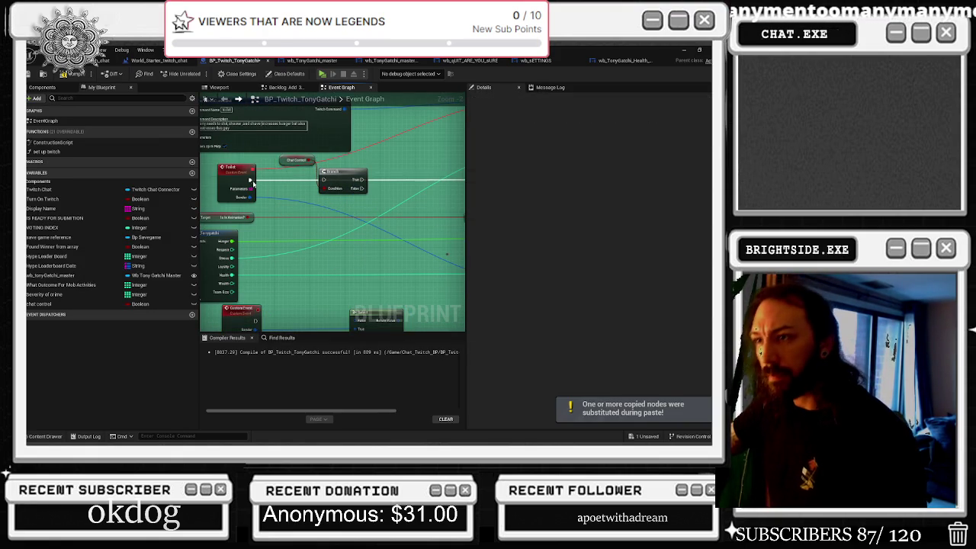
mouse_move(250, 179)
left_mouse_down()
mouse_move(320, 182)
mouse_move(323, 166)
mouse_move(255, 186)
mouse_move(311, 161)
mouse_move(288, 187)
mouse_move(289, 208)
left_mouse_up()
scroll(423, 216, "down", 1)
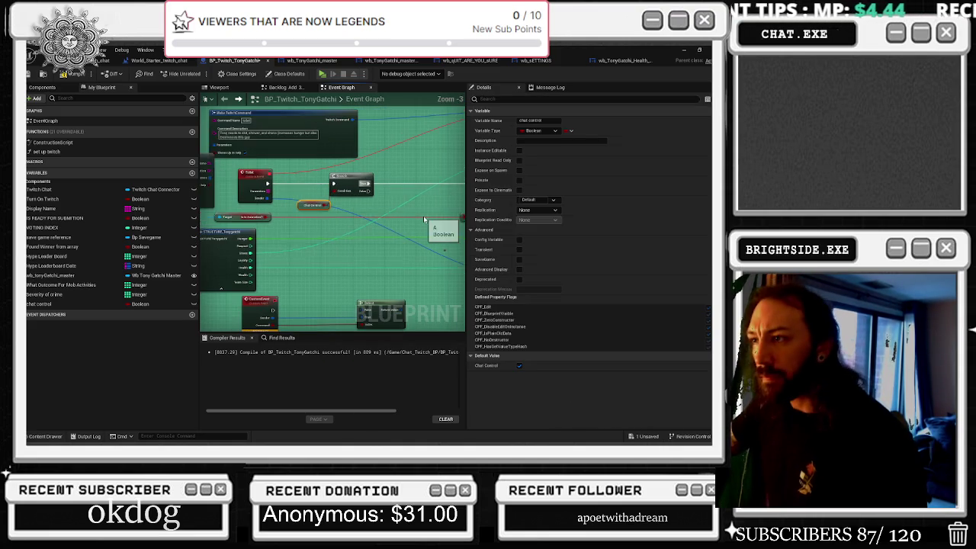
scroll(346, 231, "up", 1)
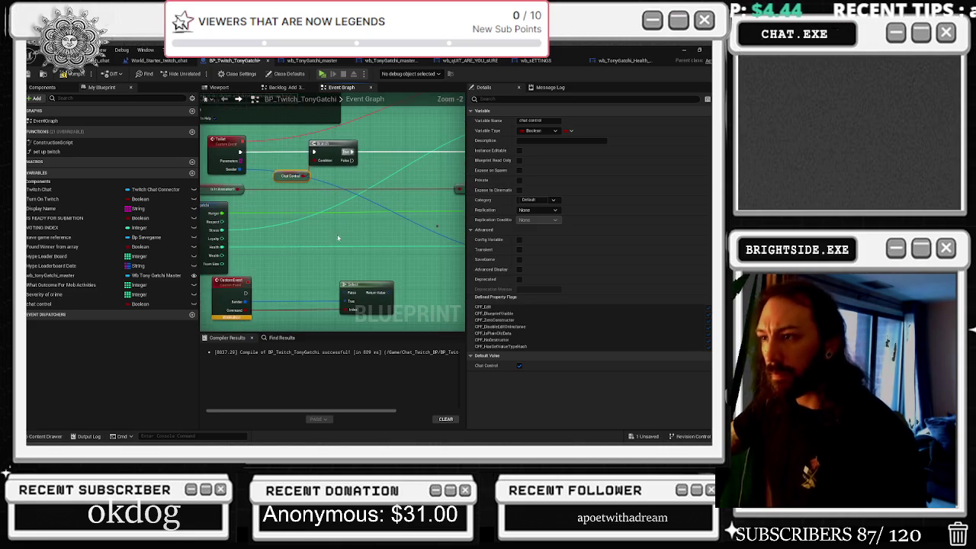
mouse_move(244, 170)
left_mouse_down()
mouse_move(404, 298)
mouse_move(238, 171)
left_mouse_up()
scroll(284, 269, "down", 2)
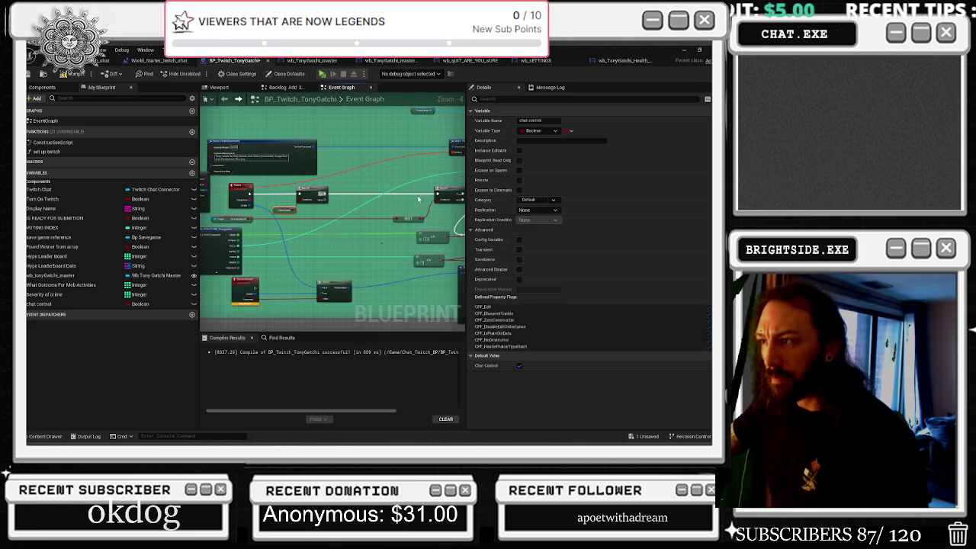
left_click_drag(437, 195, 254, 289)
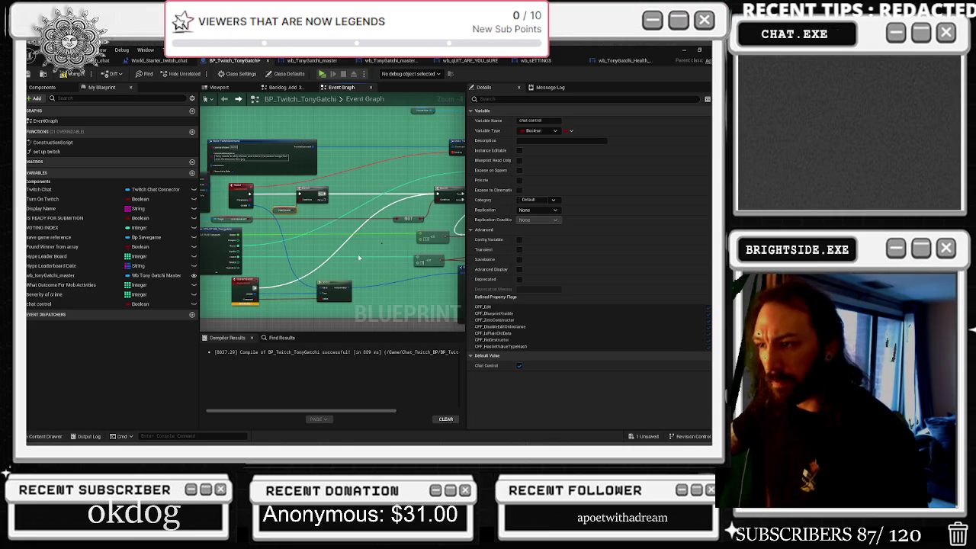
Step: Rename the new custom event to Toilet_command
left_click(246, 295)
left_click(541, 120)
type("Toilet_command")
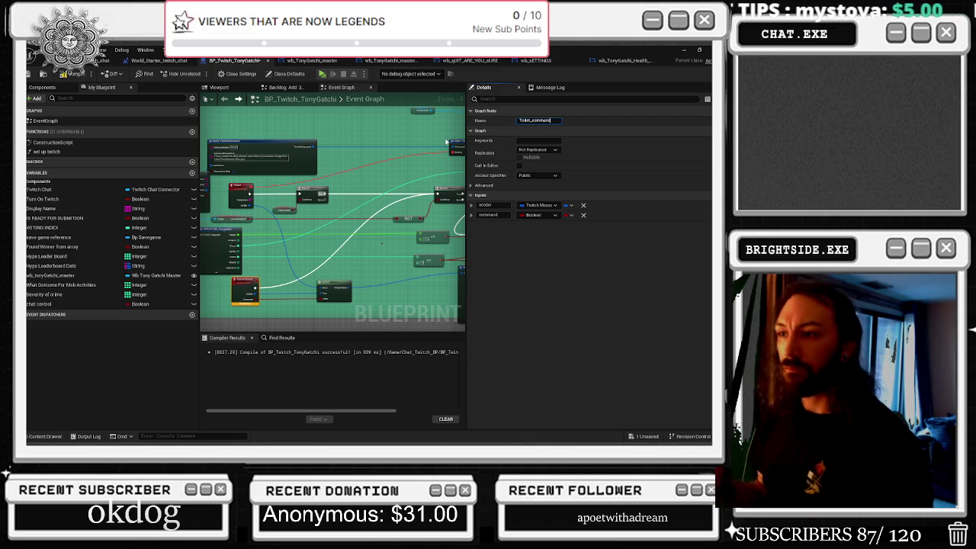
key("Return")
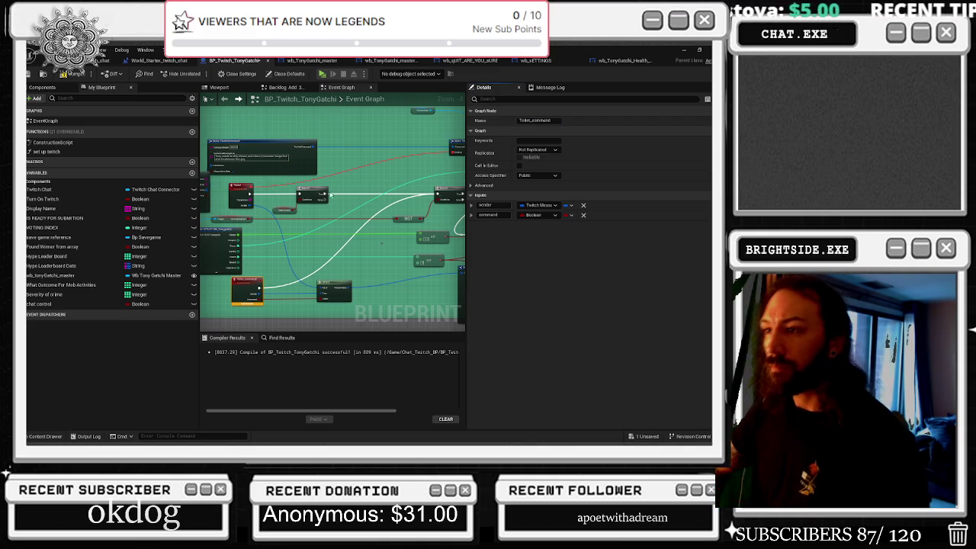
scroll(358, 195, "down", 6)
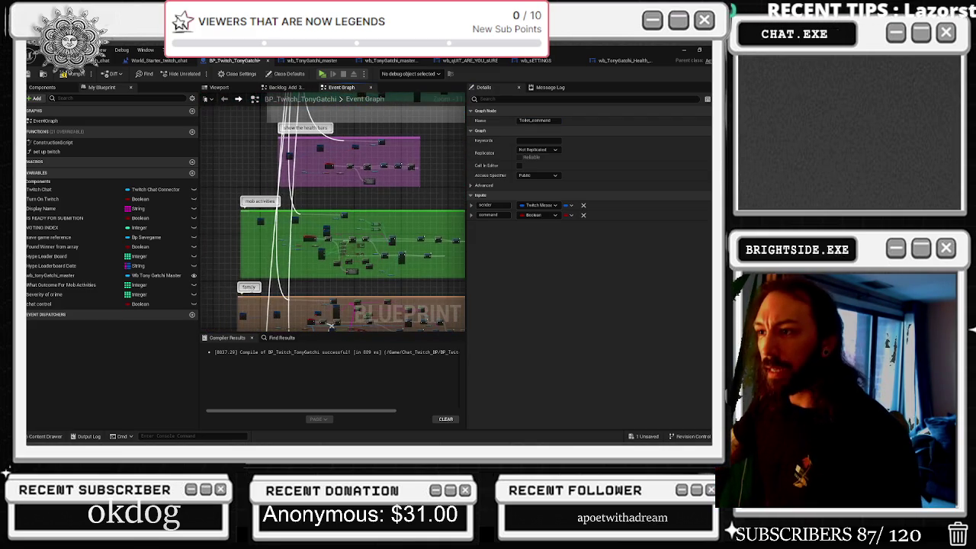
Step: Shift the nodes in the green comment block to the left
scroll(381, 246, "down", 3)
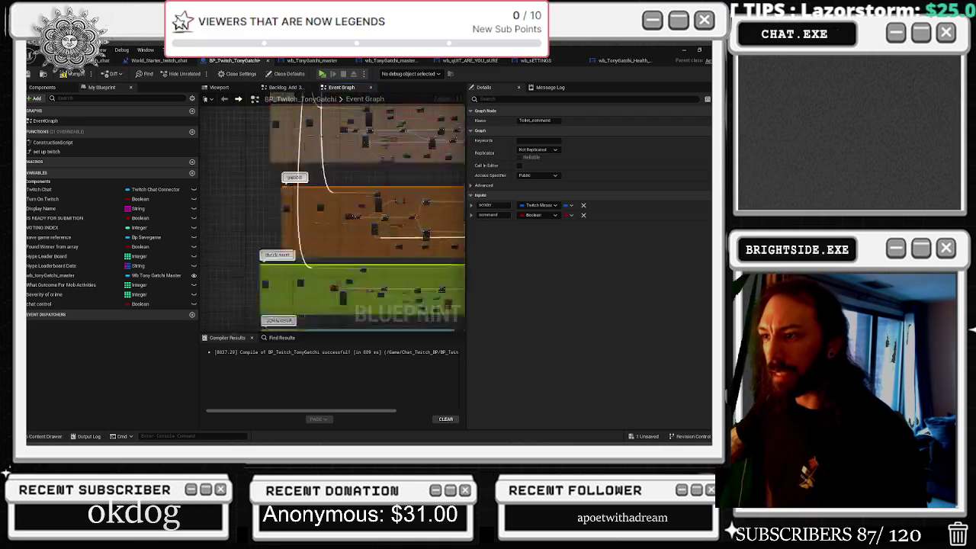
scroll(331, 224, "up", 4)
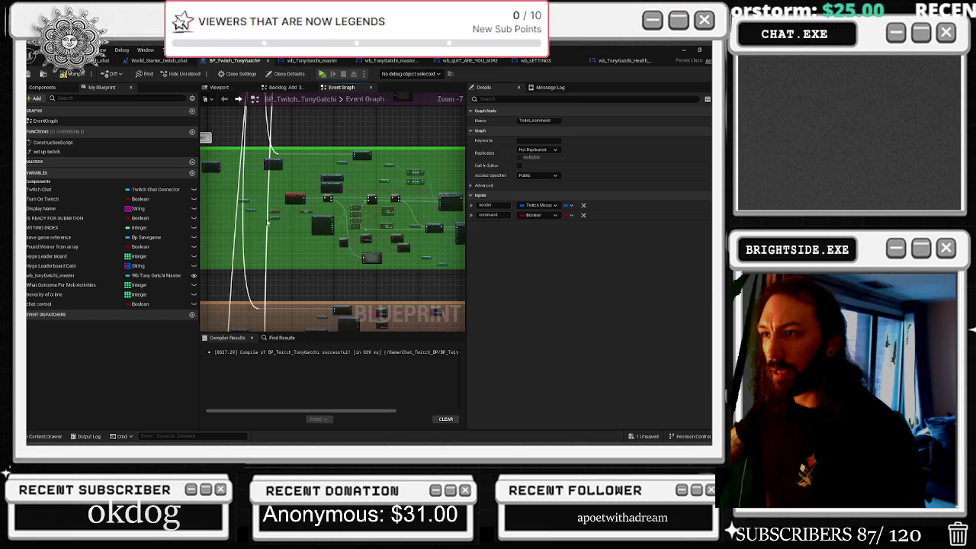
scroll(328, 220, "up", 2)
left_click_drag(317, 185, 426, 261)
left_click_drag(410, 209, 265, 208)
left_click(292, 282)
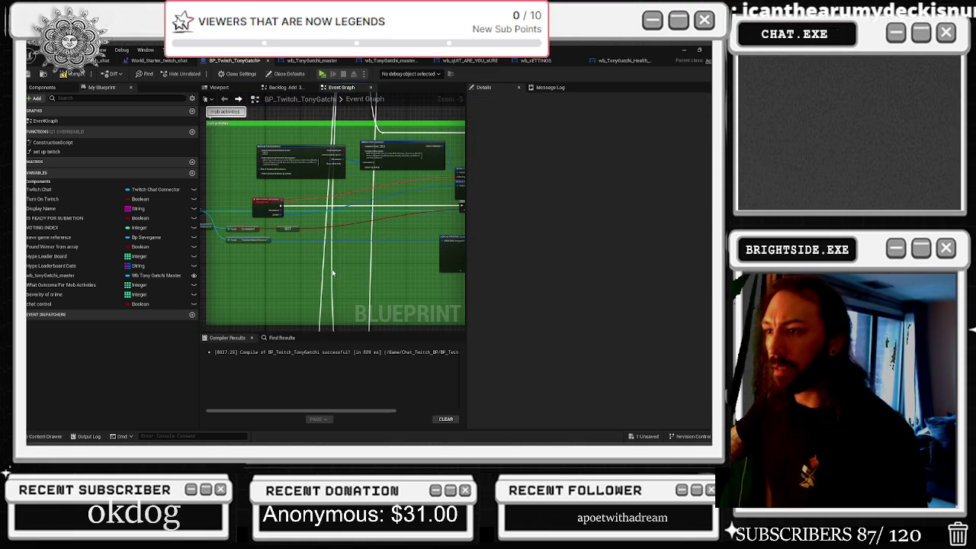
Step: Paste the four command nodes and name the new custom event mob_activities_command
scroll(351, 252, "up", 1)
key("ctrl+v")
left_click_drag(309, 232, 375, 174)
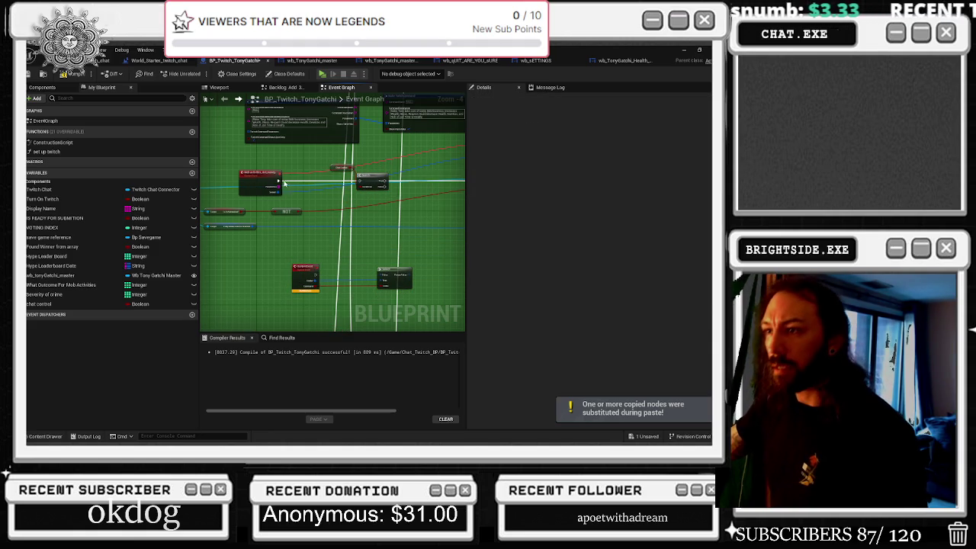
mouse_move(279, 180)
left_mouse_down()
mouse_move(373, 192)
mouse_move(360, 182)
left_mouse_up()
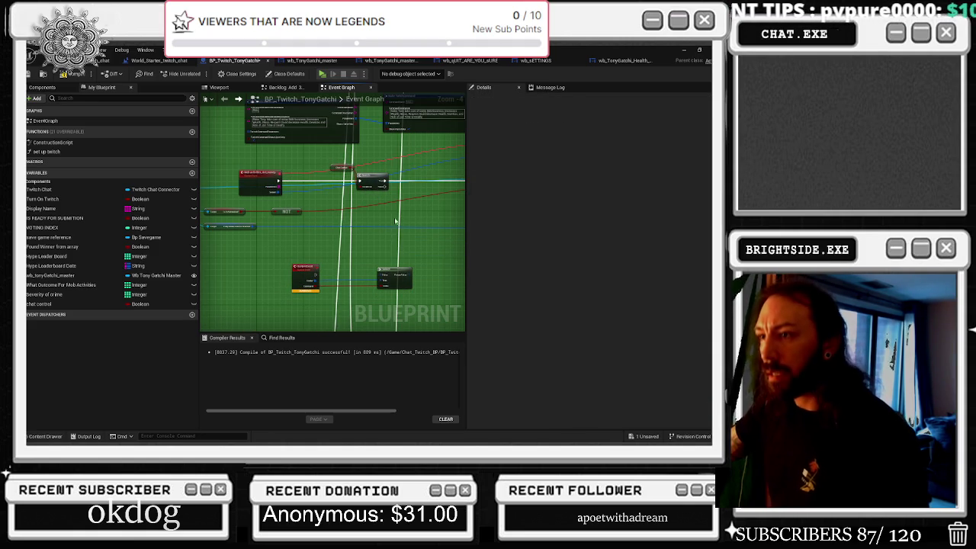
left_click(295, 269)
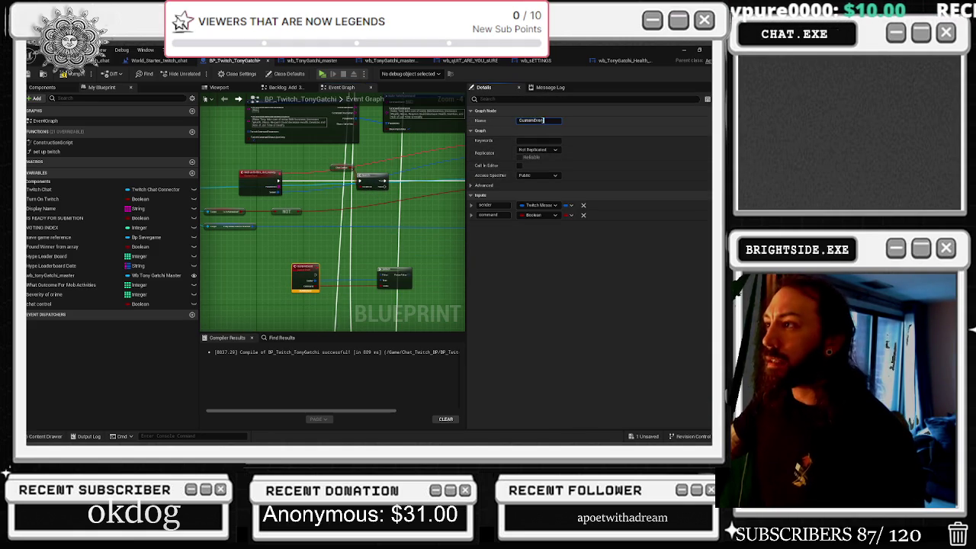
left_click(546, 121)
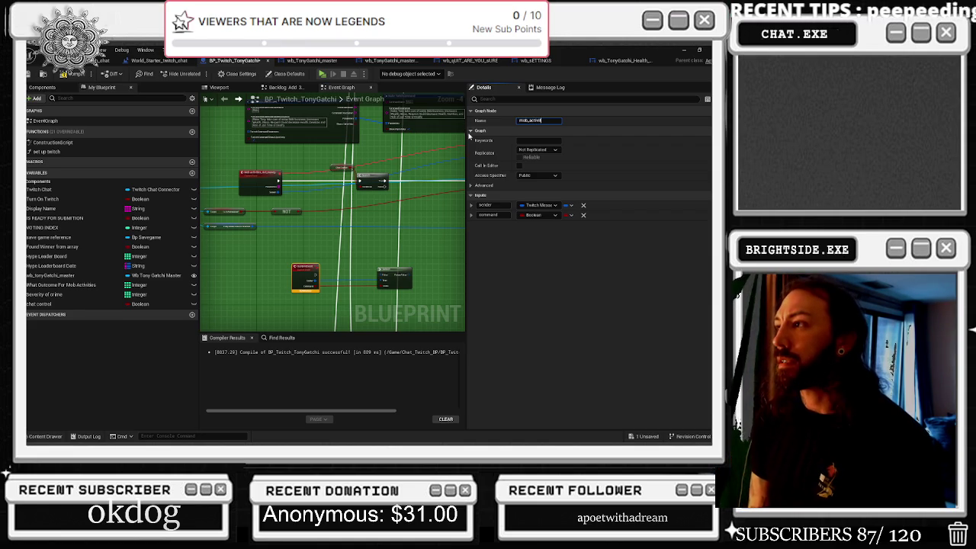
type("mob_activities_command")
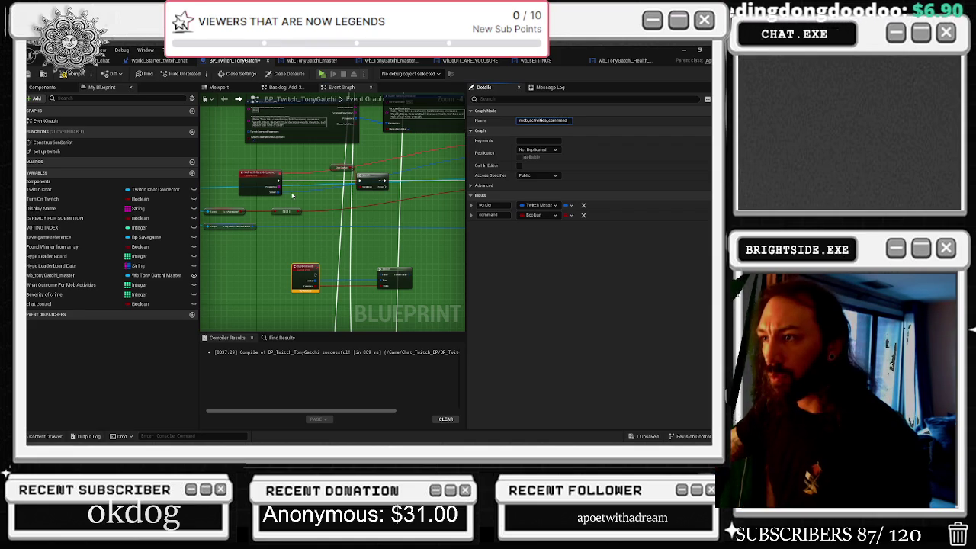
key("Return")
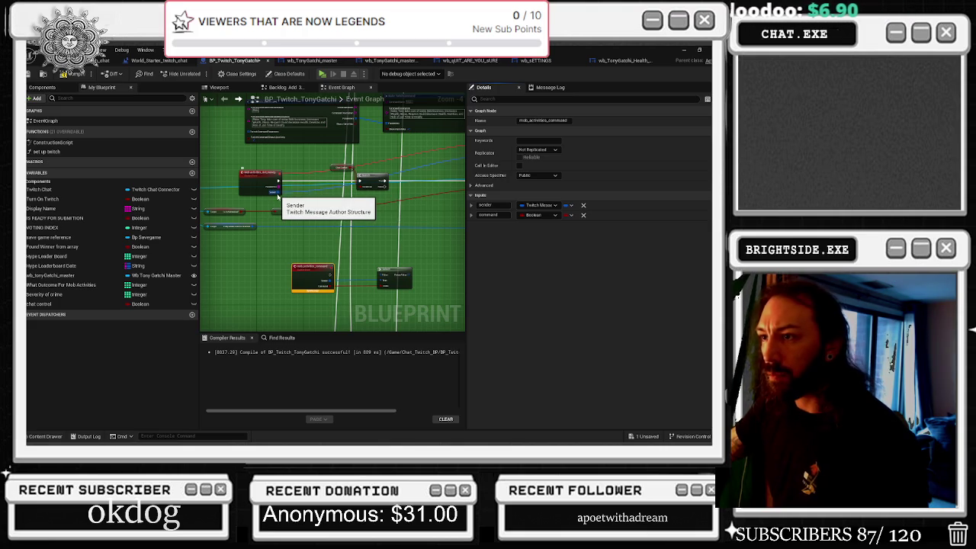
Step: Wire the mob_activities_command event's Sender into the neighbouring node
mouse_move(279, 195)
left_mouse_down()
mouse_move(414, 276)
mouse_move(388, 279)
left_mouse_up()
left_click_drag(388, 279, 282, 198)
scroll(392, 220, "down", 3)
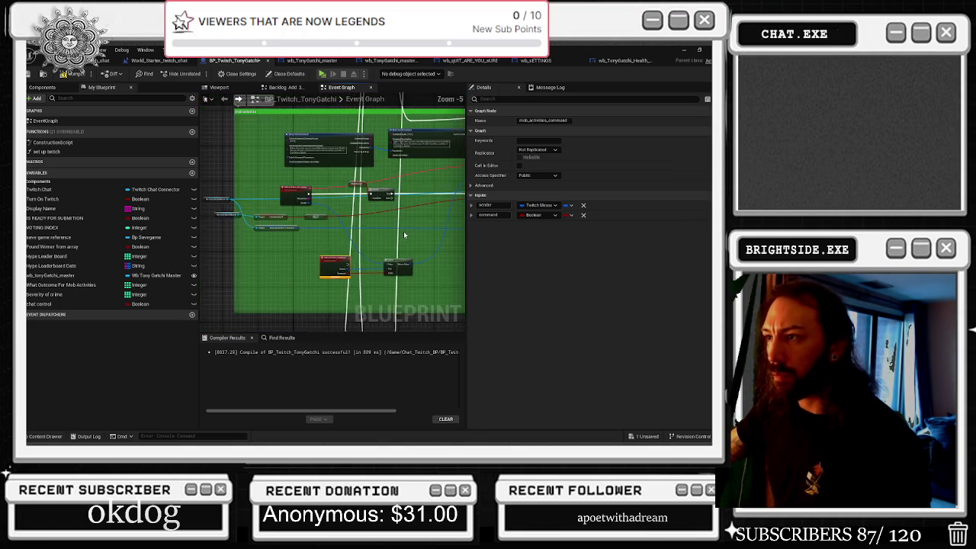
scroll(352, 239, "up", 1)
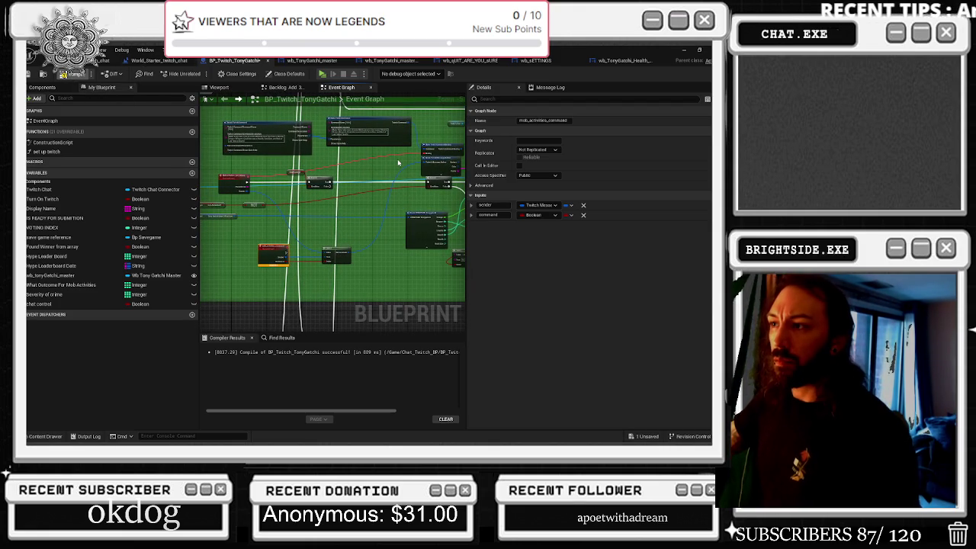
scroll(397, 162, "down", 10)
Step: Widen the green comment box by dragging its left edge outward
mouse_move(295, 148)
left_mouse_down()
mouse_move(396, 157)
mouse_move(383, 155)
left_mouse_up()
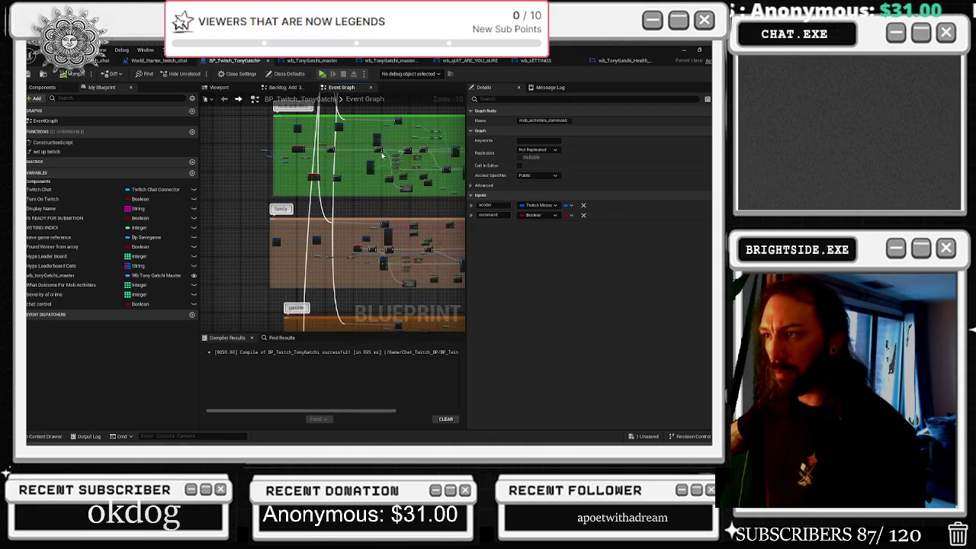
scroll(383, 155, "up", 5)
scroll(292, 187, "down", 1)
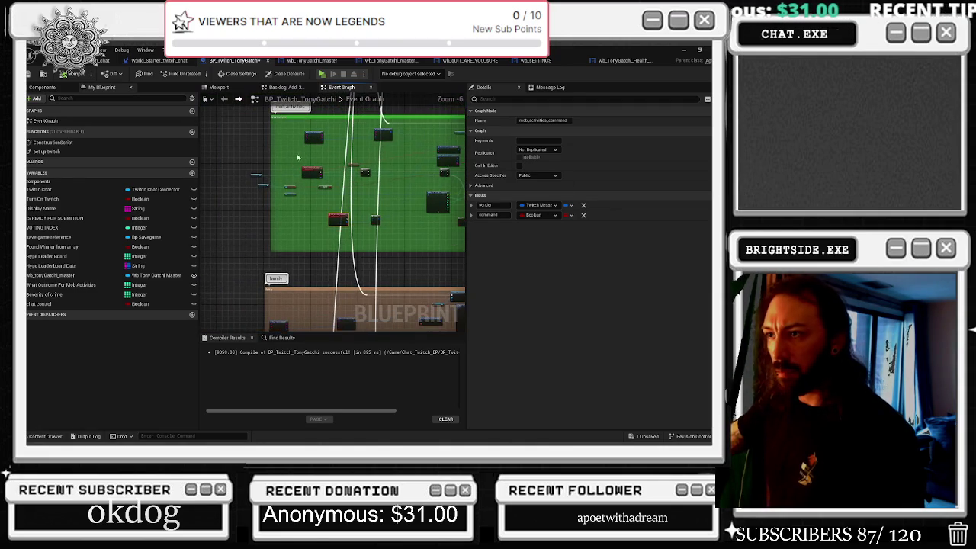
mouse_move(270, 146)
left_mouse_down()
mouse_move(233, 146)
mouse_move(245, 147)
left_mouse_up()
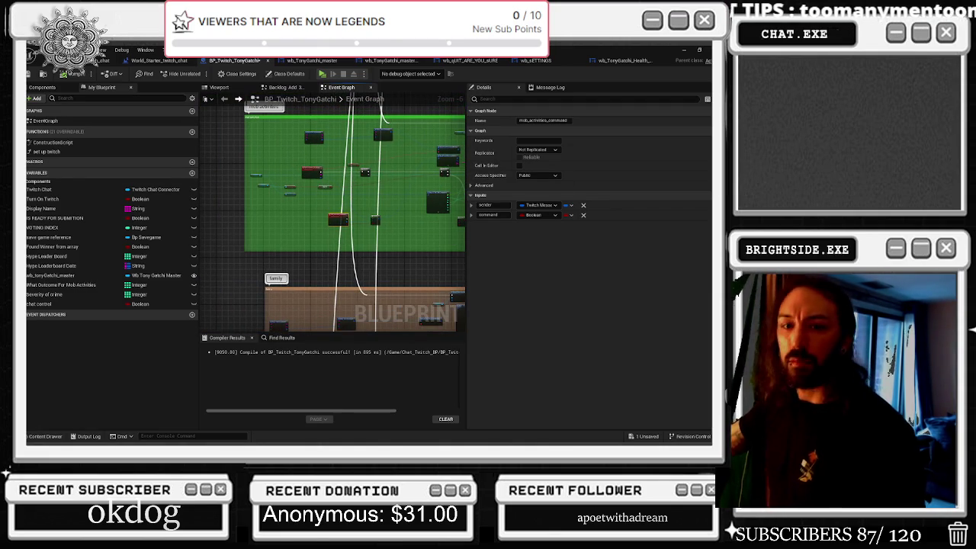
key("alt+Tab")
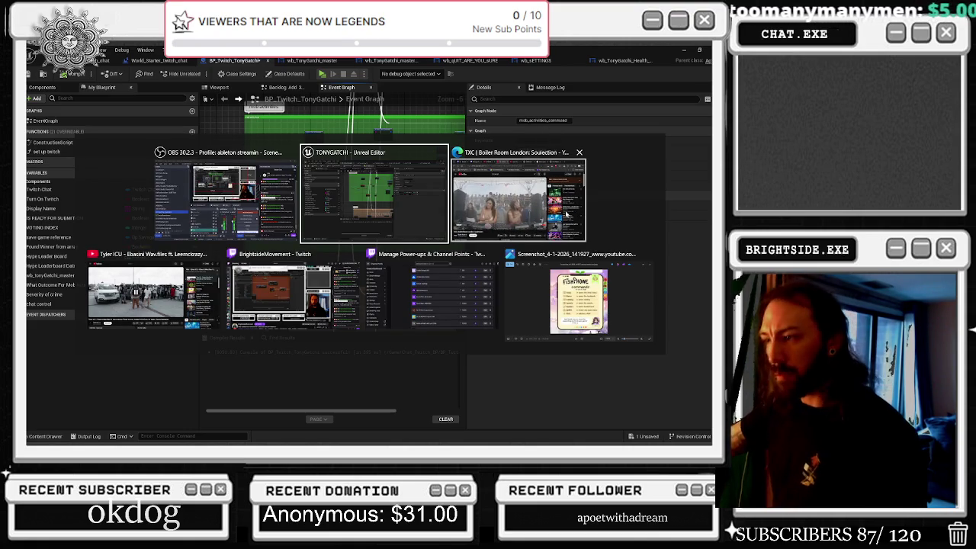
key("Return")
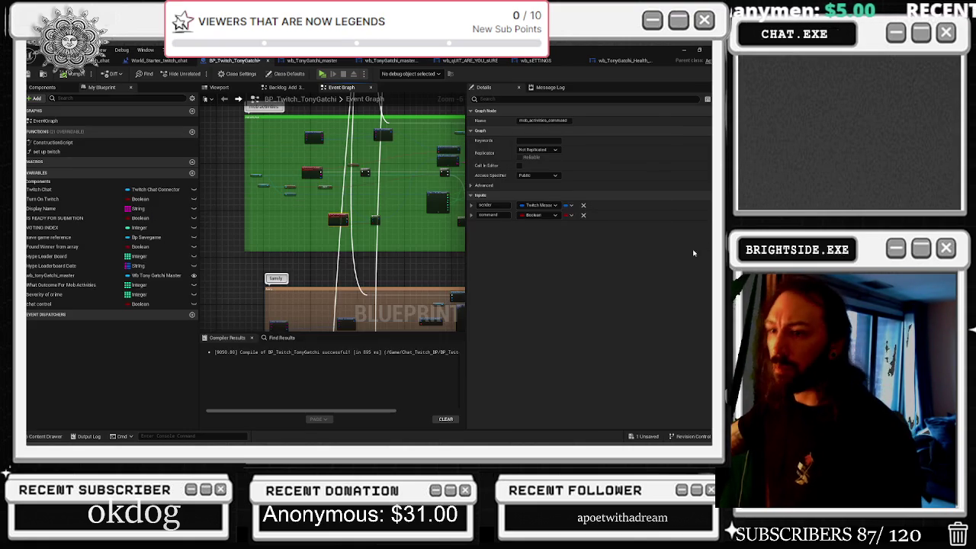
scroll(356, 269, "up", 3)
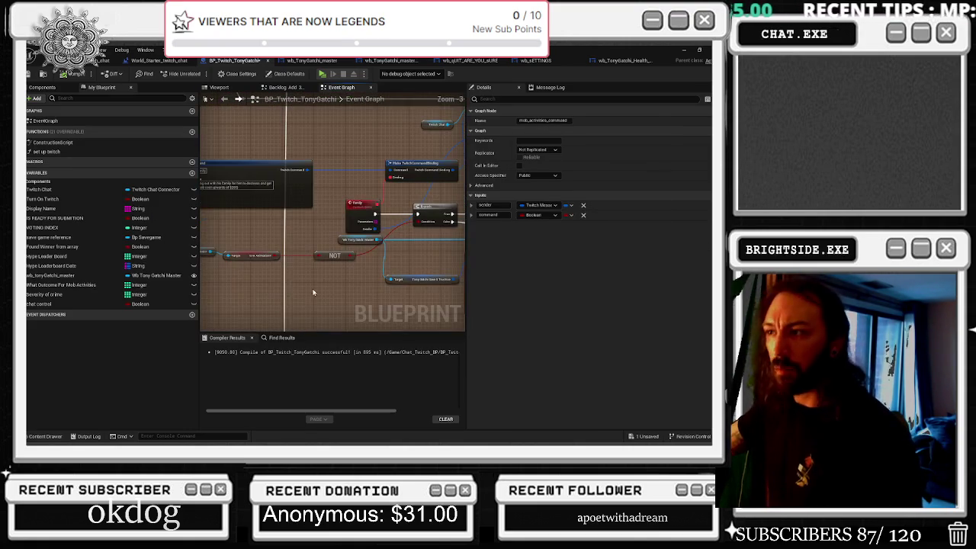
Step: Paste the copied command nodes inside the brown family comment box
left_click(250, 300)
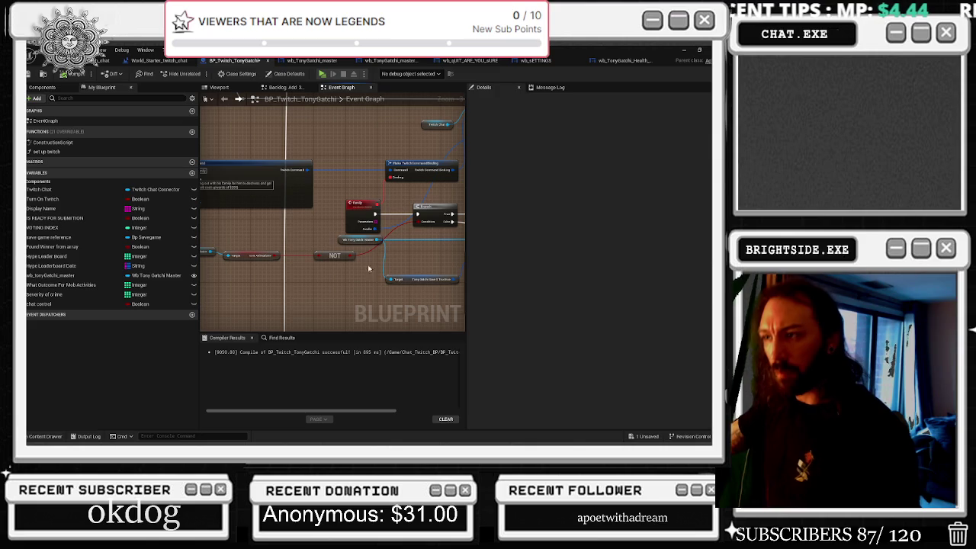
key("ctrl+v")
scroll(328, 206, "down", 3)
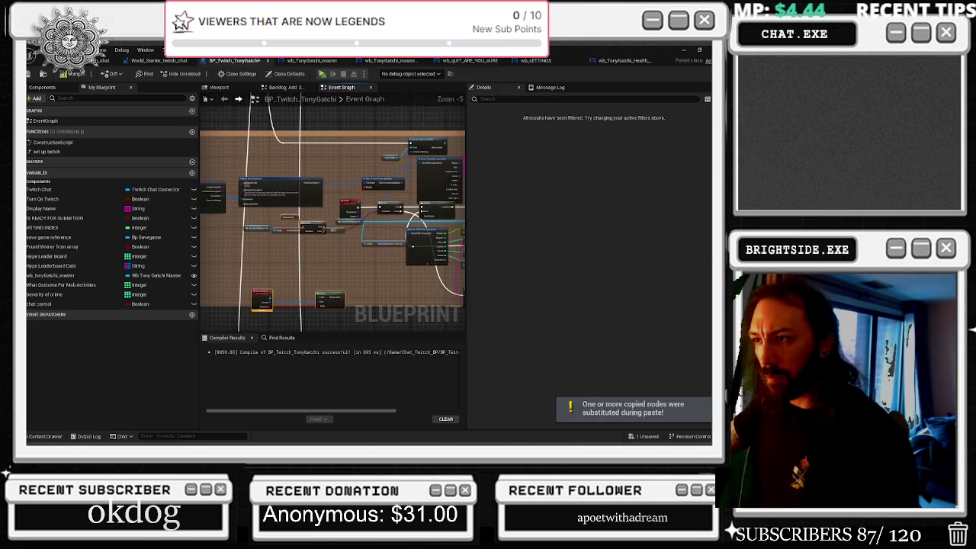
mouse_move(244, 189)
left_mouse_down()
mouse_move(351, 195)
mouse_move(248, 188)
left_mouse_up()
scroll(305, 219, "up", 1)
left_click(371, 209)
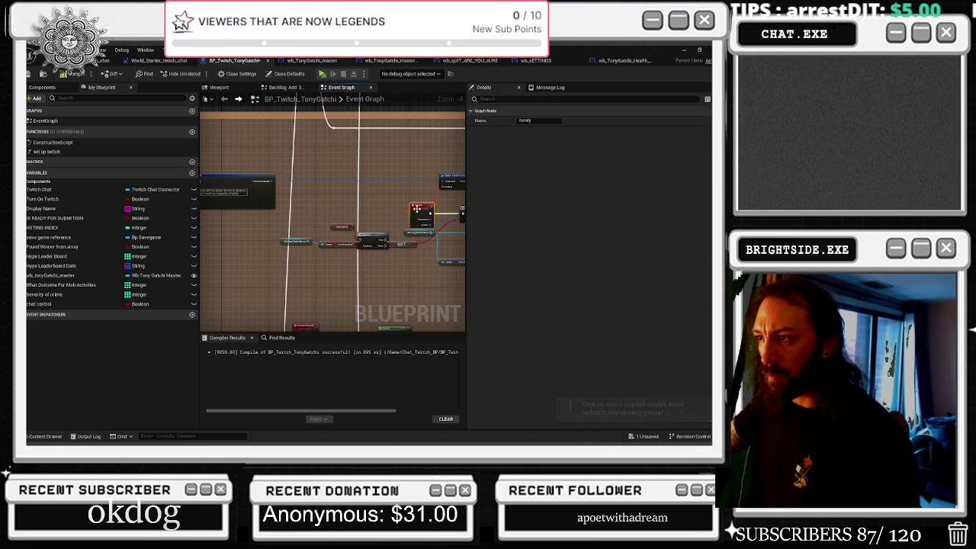
scroll(372, 210, "up", 1)
Step: Tidy the family section, placing the chat control node above the Branch
left_click(351, 206)
mouse_move(351, 206)
left_mouse_down()
mouse_move(361, 206)
mouse_move(323, 204)
left_mouse_up()
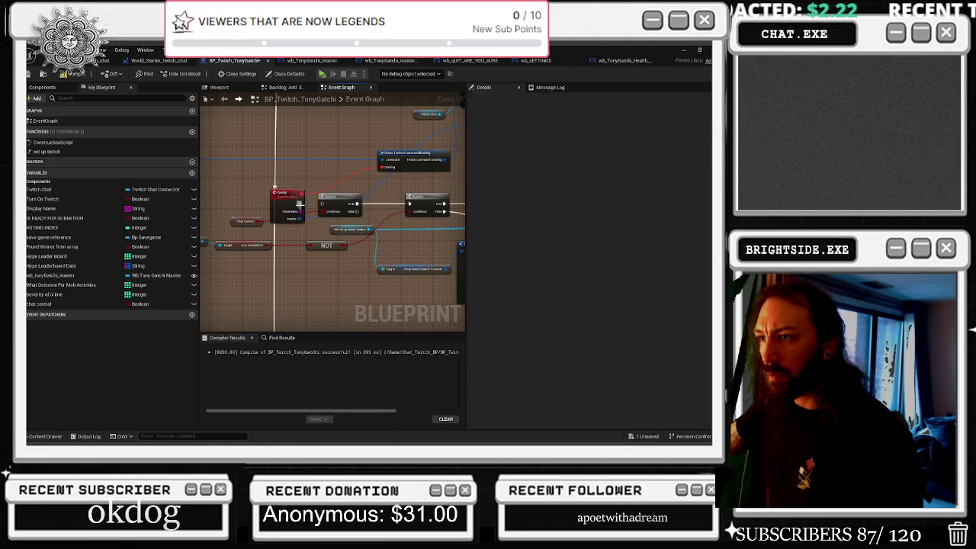
mouse_move(234, 221)
left_mouse_down()
mouse_move(301, 179)
mouse_move(285, 178)
left_mouse_up()
left_click(318, 207)
left_click_drag(319, 206, 327, 206)
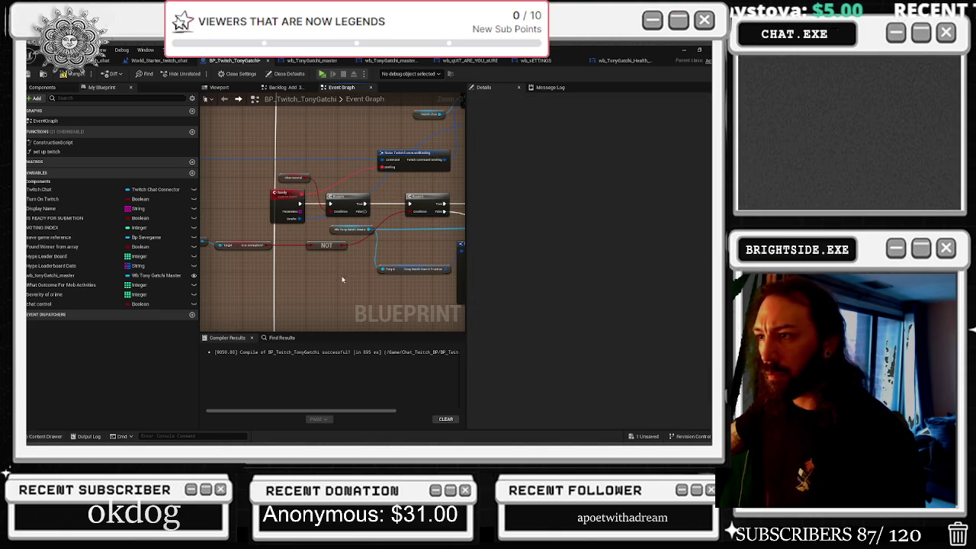
Step: Move the pasted event up and wire the family event's Sender into the pasted node
left_click(287, 221)
scroll(301, 241, "down", 4)
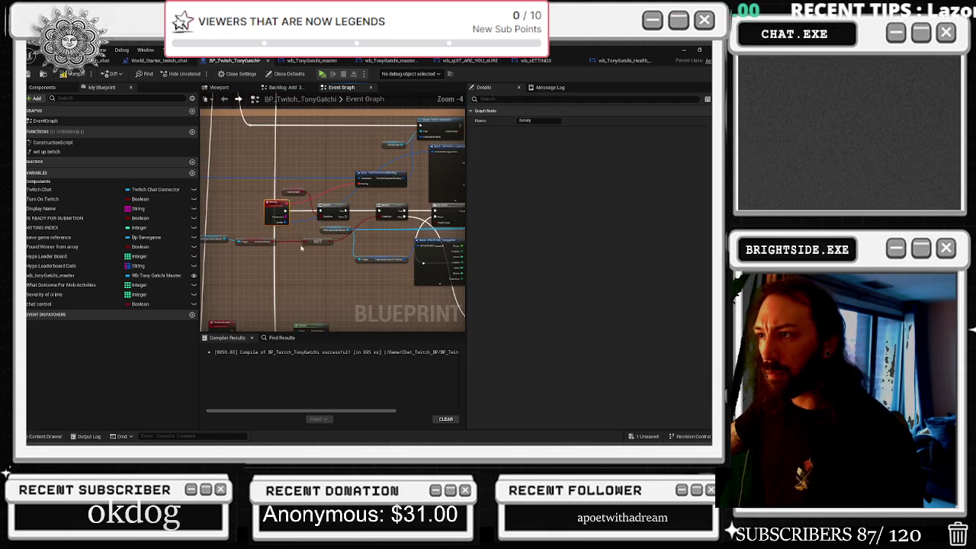
left_click_drag(242, 311, 285, 284)
scroll(304, 265, "up", 2)
left_click(279, 269)
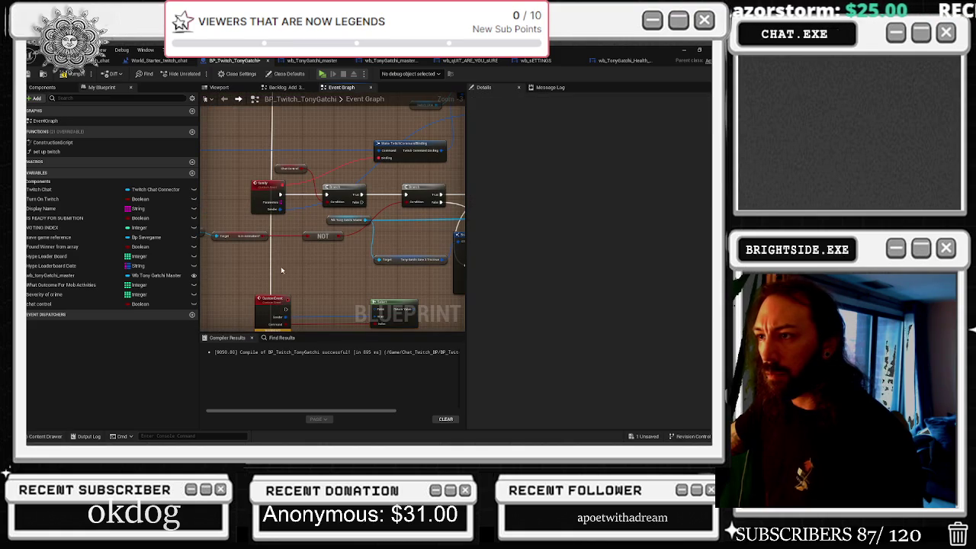
mouse_move(281, 208)
left_mouse_down()
mouse_move(373, 229)
mouse_move(434, 300)
mouse_move(414, 311)
left_mouse_up()
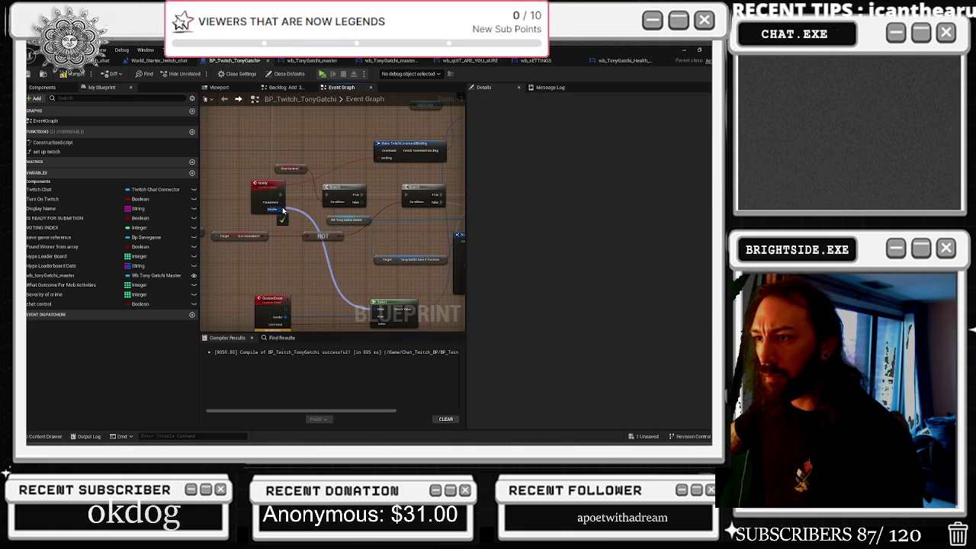
Step: Rename the pasted event Family_command and connect it to the second Branch node
left_click(275, 297)
left_click(519, 121)
type("Fanily_command")
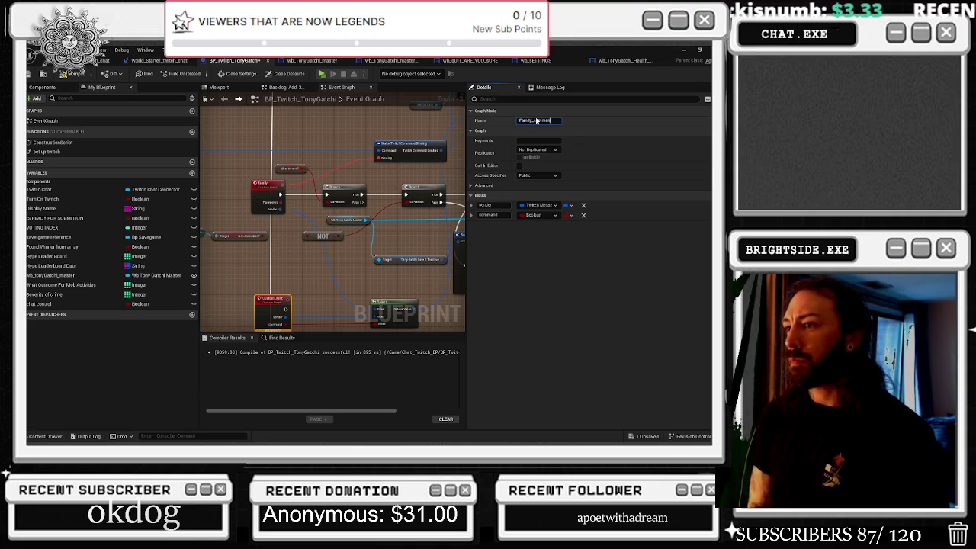
left_click(291, 304)
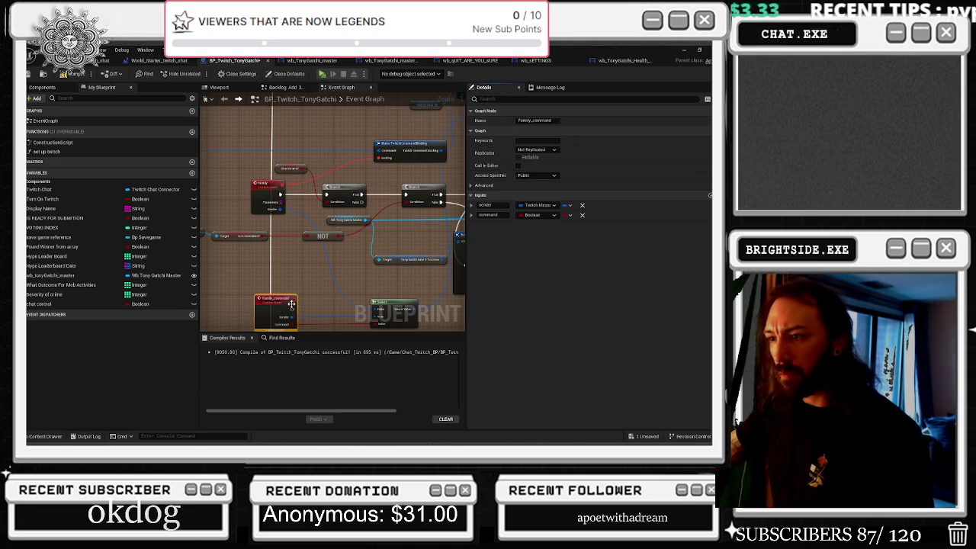
left_click_drag(291, 308, 406, 195)
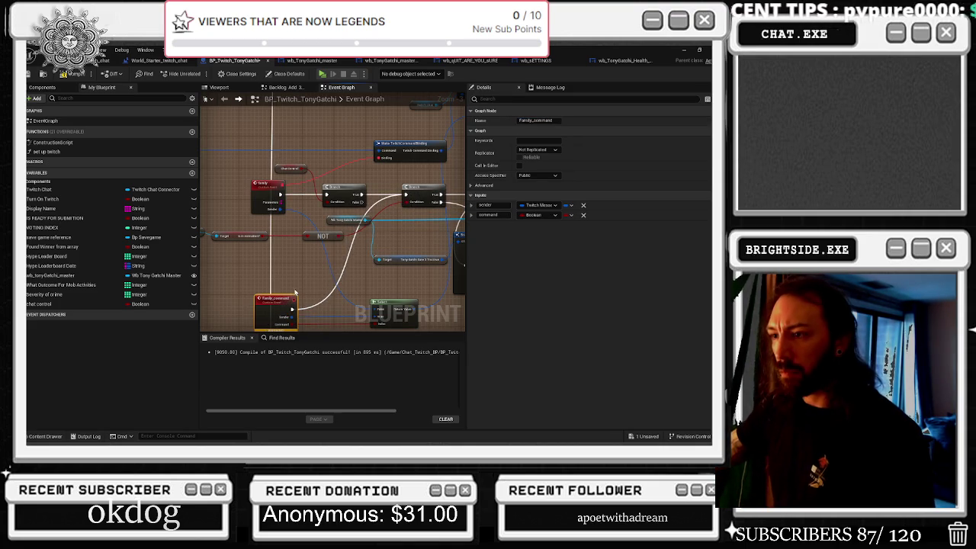
scroll(293, 296, "down", 2)
scroll(330, 276, "down", 2)
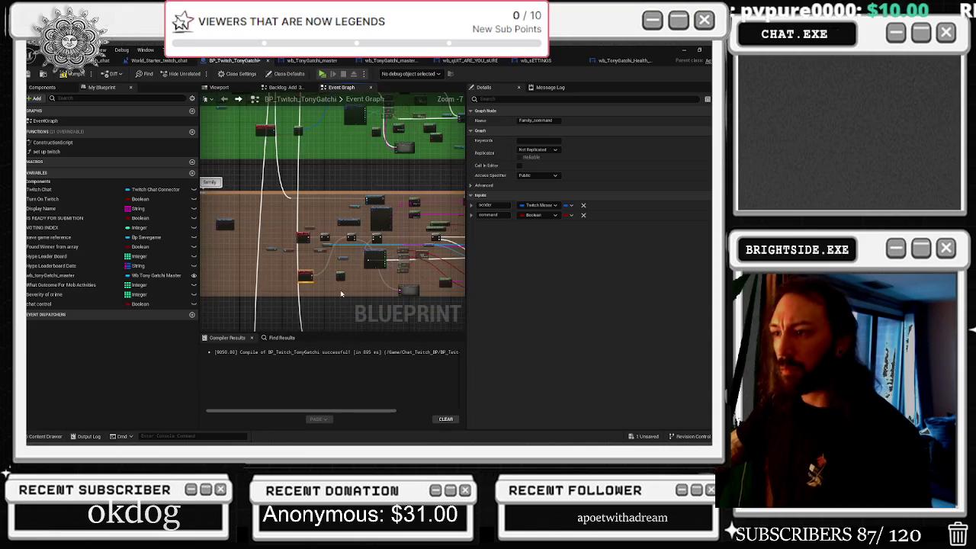
Step: Paste the copied command nodes into the gamble section
left_click_drag(339, 291, 338, 224)
scroll(345, 275, "down", 1)
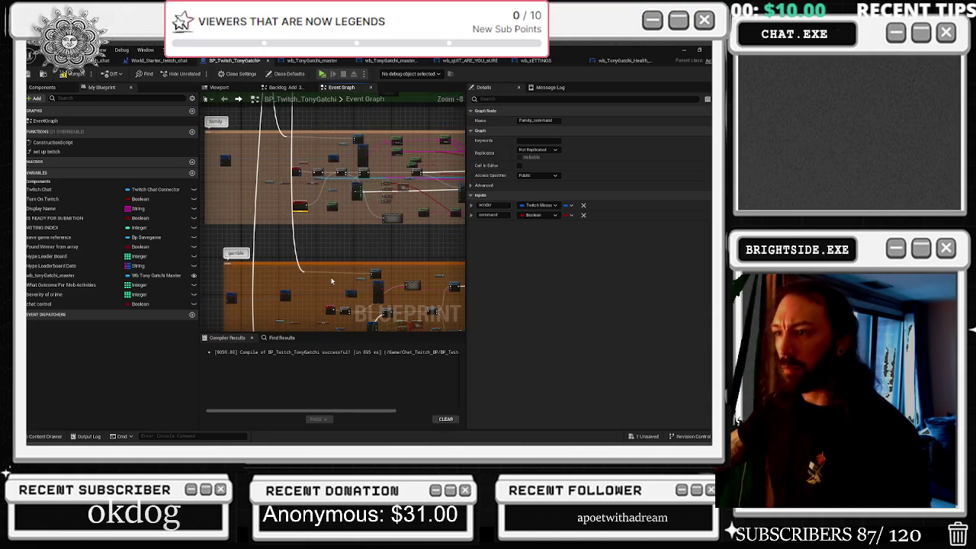
scroll(342, 183, "up", 4)
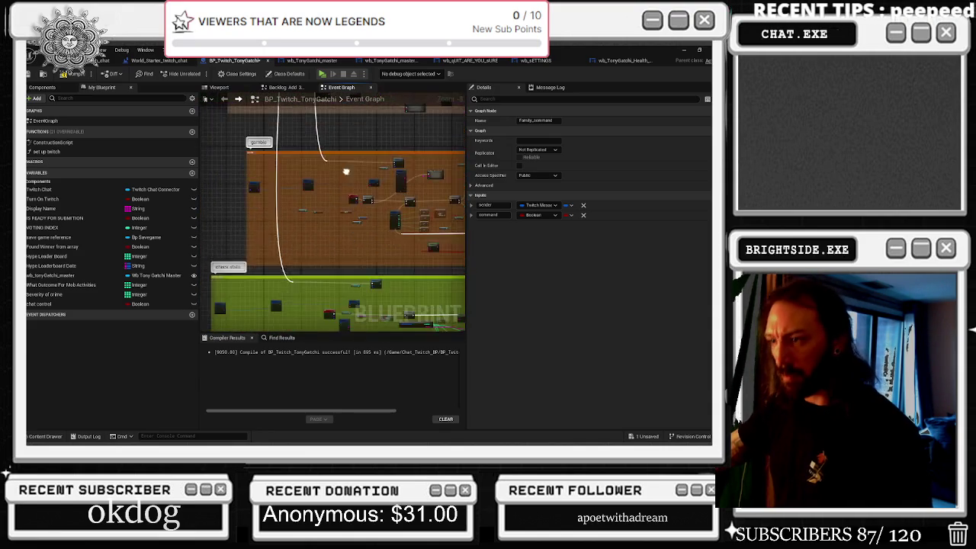
scroll(381, 214, "down", 1)
mouse_move(256, 196)
left_mouse_down()
mouse_move(359, 267)
mouse_move(256, 248)
left_mouse_up()
mouse_move(275, 159)
left_mouse_down()
mouse_move(353, 167)
mouse_move(330, 164)
left_mouse_up()
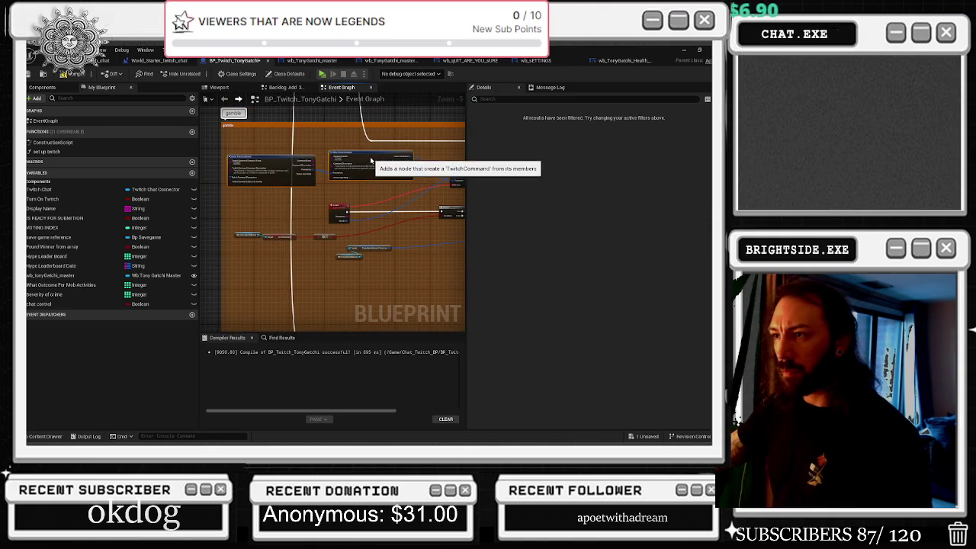
left_click_drag(383, 192, 354, 175)
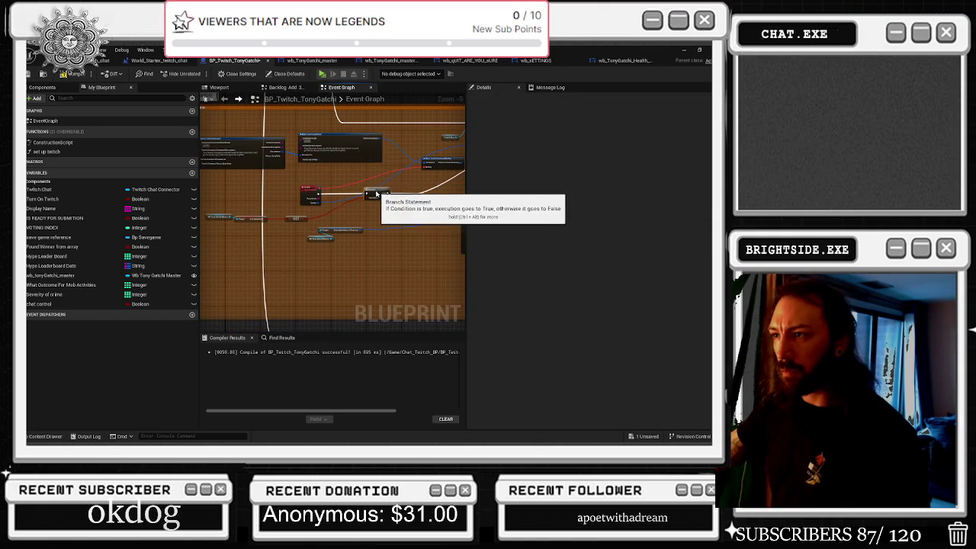
scroll(407, 221, "up", 2)
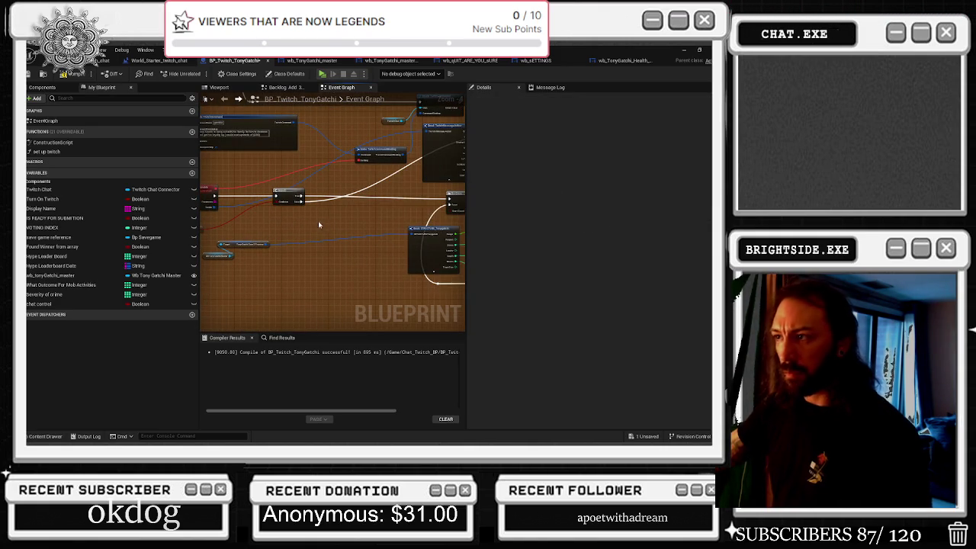
key("ctrl+v")
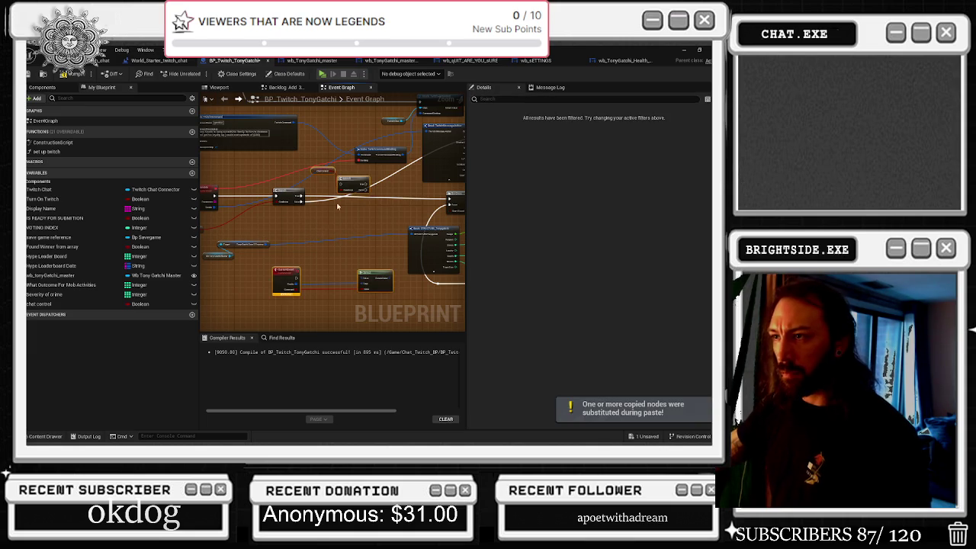
left_click(328, 219)
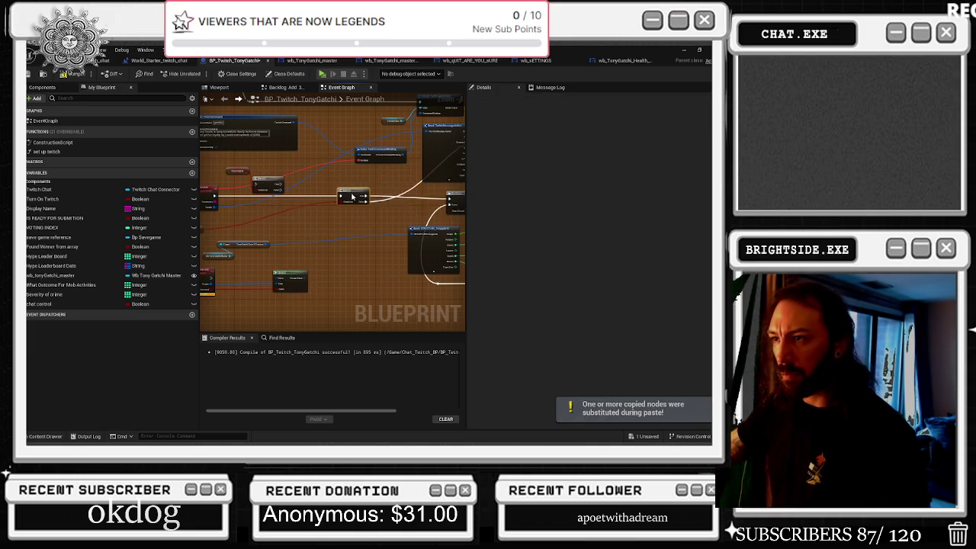
Step: Move the NOT node and a small node aside to the right
scroll(328, 220, "down", 1)
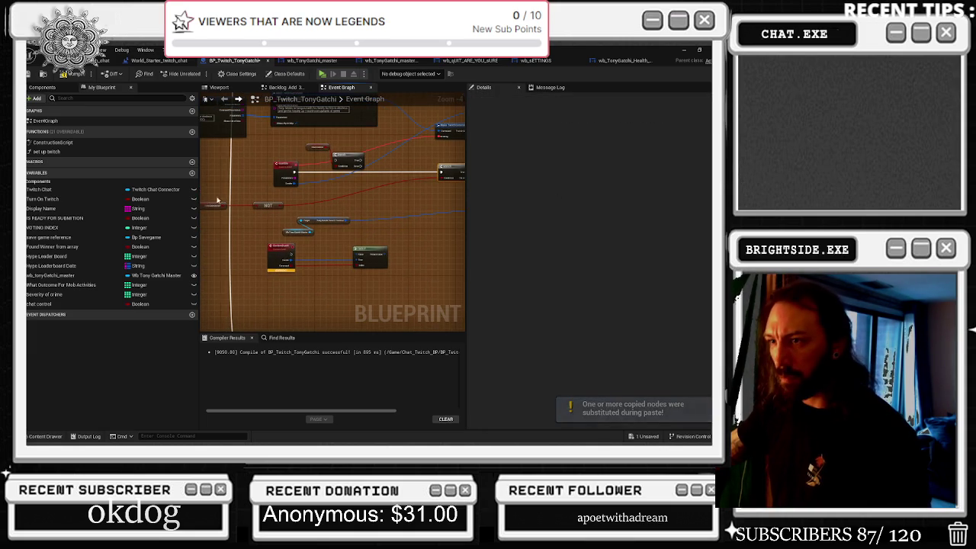
left_click_drag(270, 205, 425, 205)
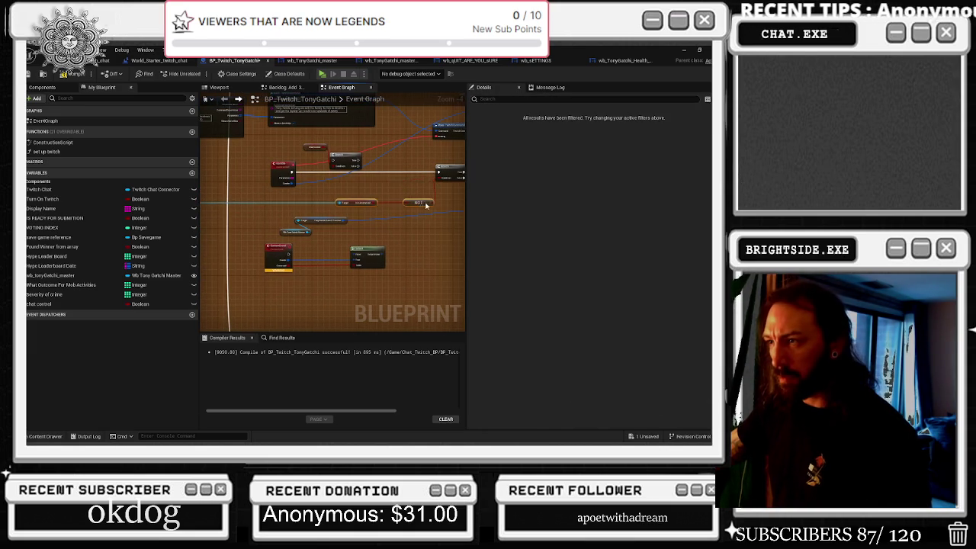
mouse_move(286, 234)
left_mouse_down()
mouse_move(441, 231)
mouse_move(380, 235)
left_mouse_up()
scroll(328, 209, "up", 2)
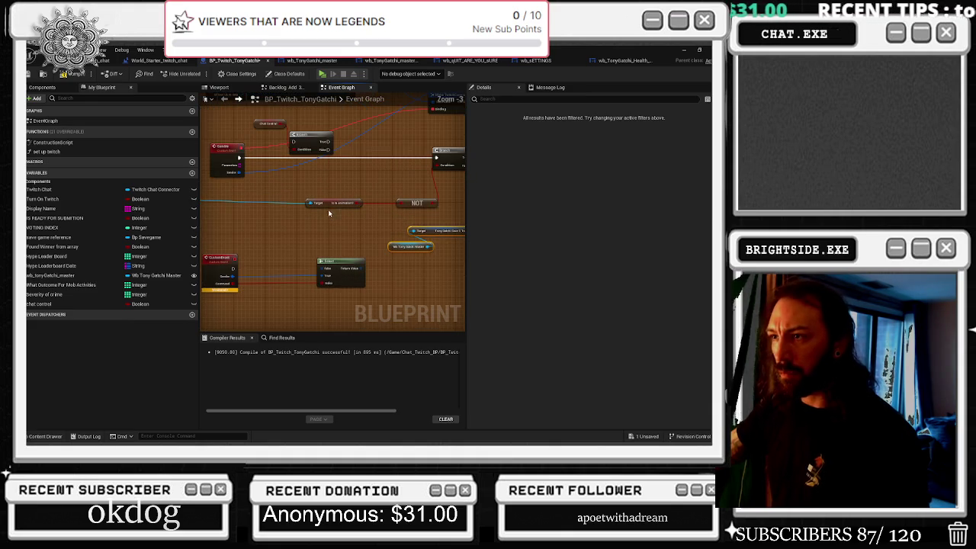
Step: Wire the new event's Sender to Select's False input and its execution to the Branch
left_click(305, 154)
left_click_drag(241, 159, 297, 162)
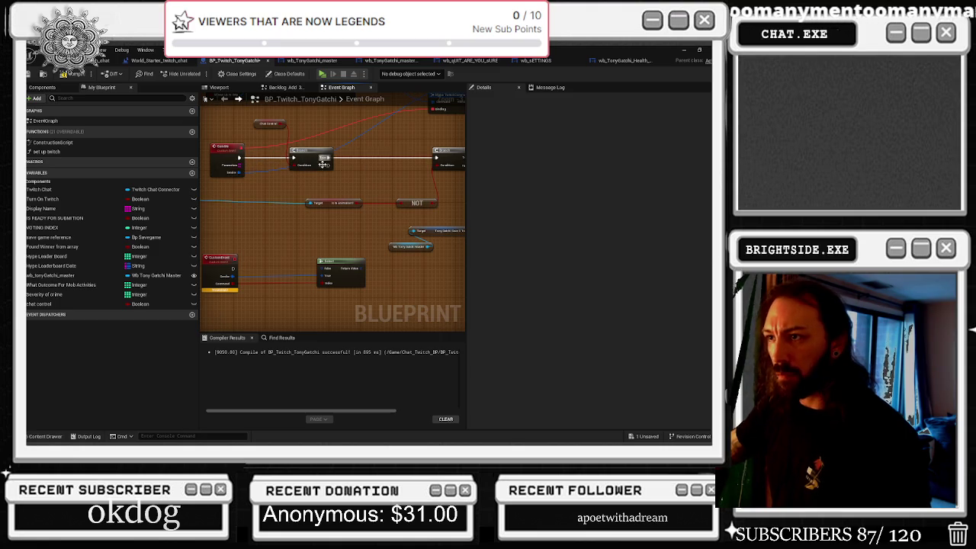
mouse_move(242, 173)
left_mouse_down()
mouse_move(324, 202)
mouse_move(326, 269)
mouse_move(238, 175)
left_mouse_up()
mouse_move(229, 266)
left_mouse_down()
mouse_move(298, 189)
mouse_move(292, 159)
left_mouse_up()
Step: Rename the lower custom event to Gamble_command
left_click(219, 260)
left_click(534, 121)
key("BackSpace")
key("BackSpace")
type("Gam")
type("ble_cal")
key("BackSpace")
key("BackSpace")
type("ommand")
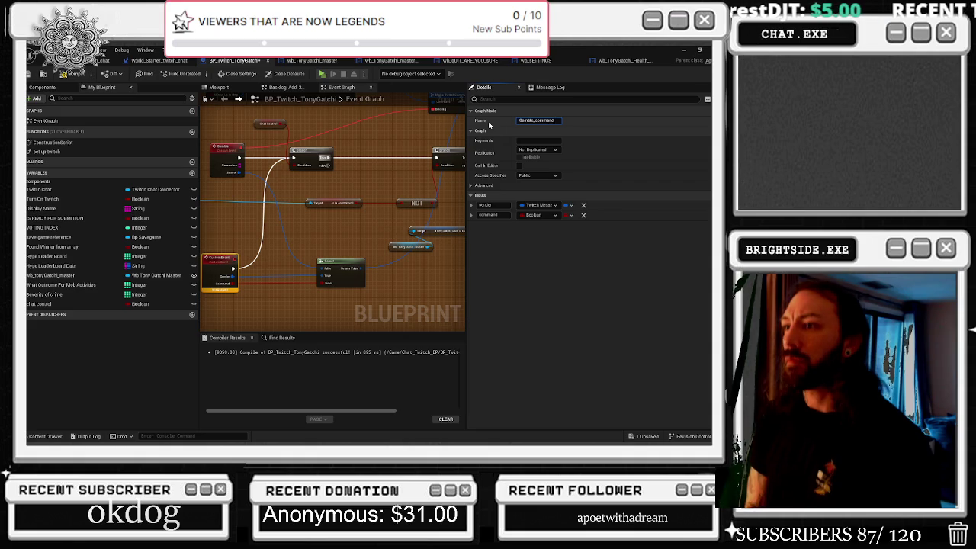
key("Return")
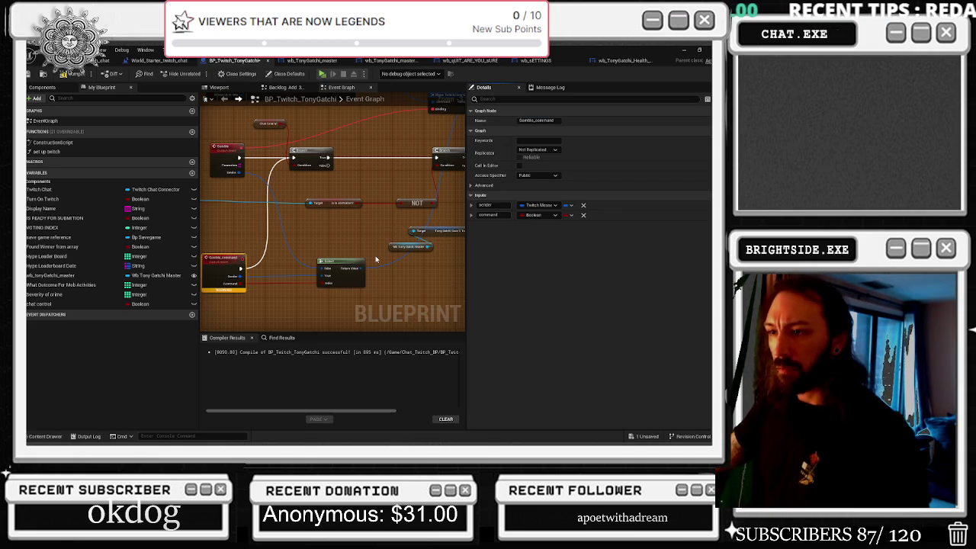
mouse_move(388, 257)
left_mouse_down()
mouse_move(376, 110)
mouse_move(398, 110)
left_mouse_up()
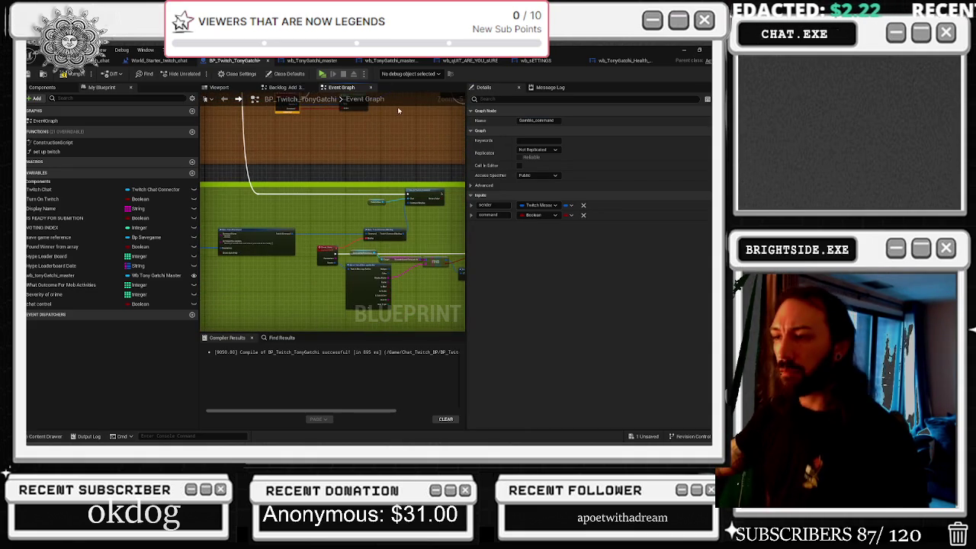
Step: Navigate the event graph to the Check State command section and select the Create Twitch Command node
scroll(405, 257, "up", 1)
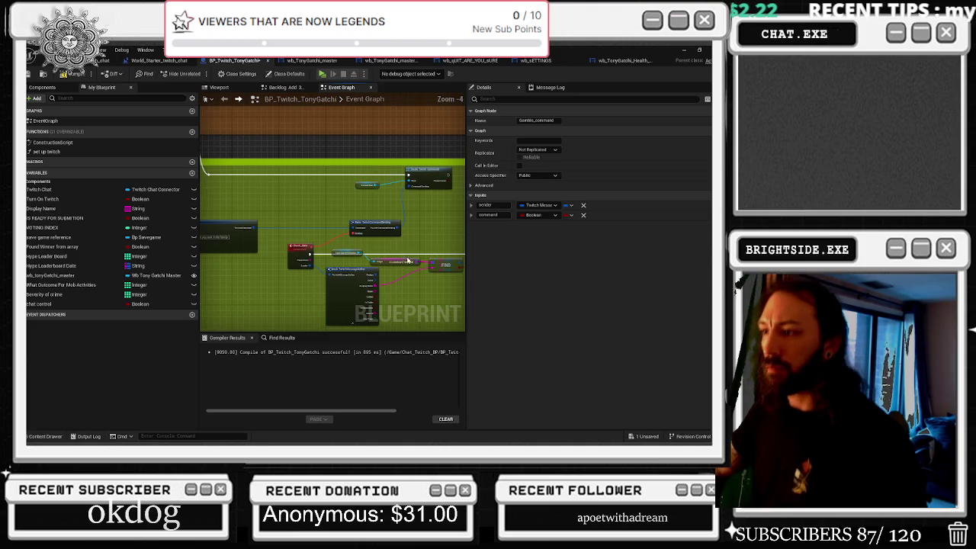
scroll(335, 252, "up", 2)
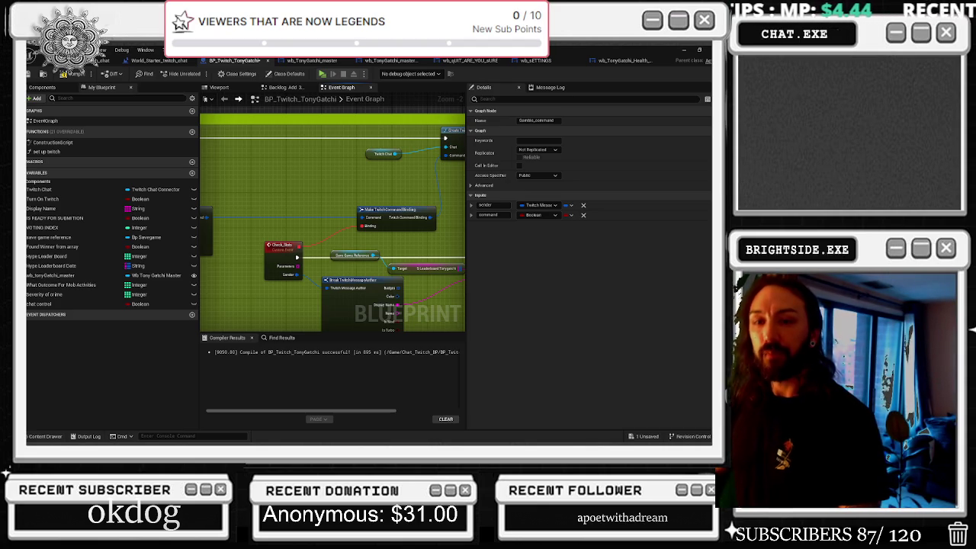
left_click_drag(333, 201, 270, 238)
left_click(431, 176)
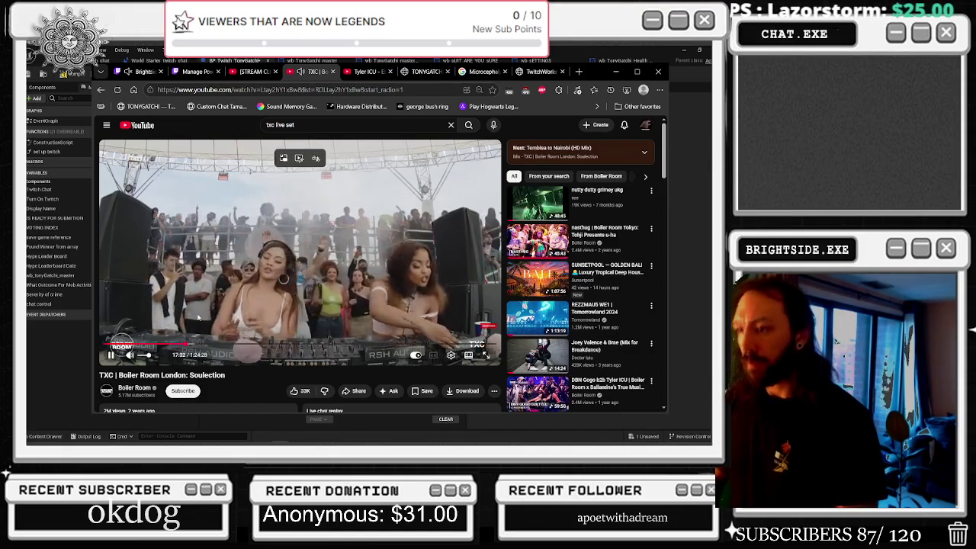
Step: Jump the Boiler Room set ahead to about 24:12, then go back to the Unreal editor
left_click(193, 345)
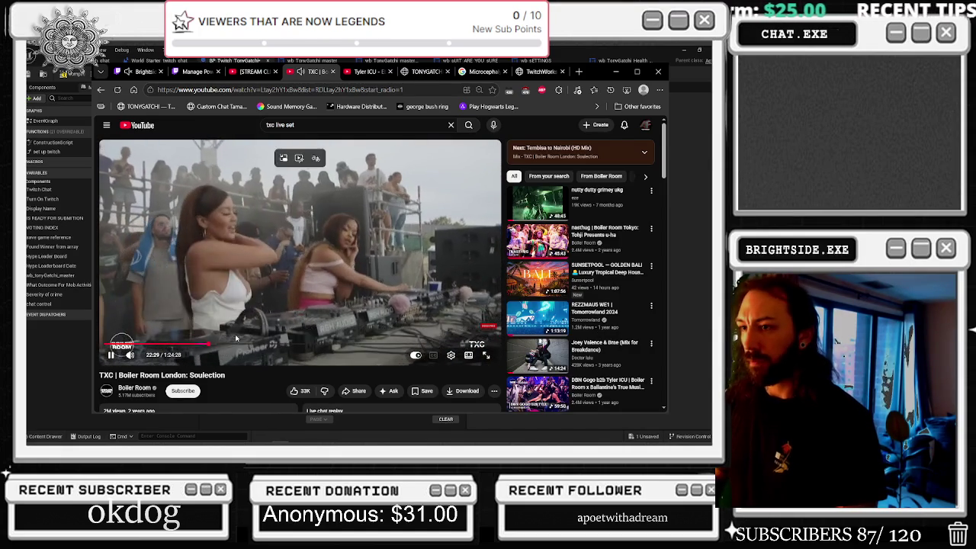
left_click(209, 345)
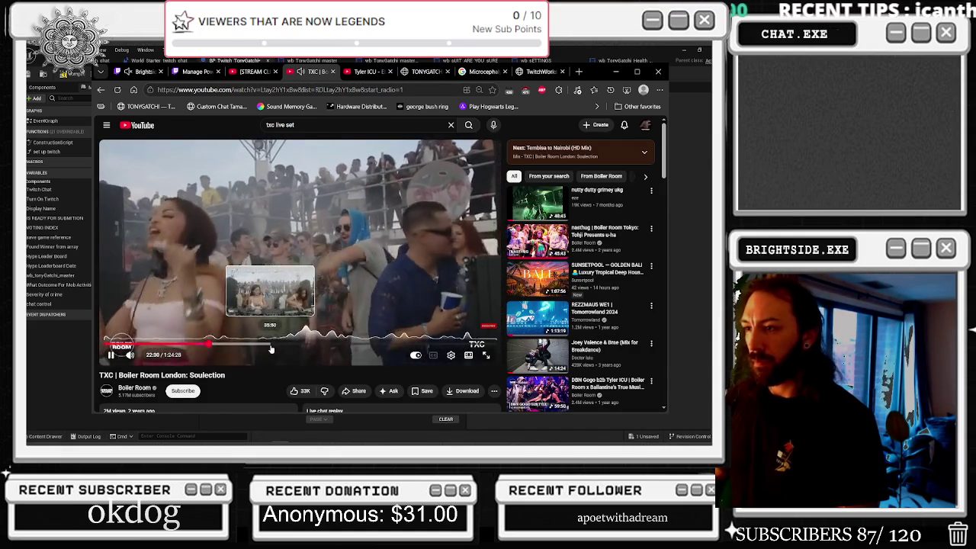
left_click(218, 345)
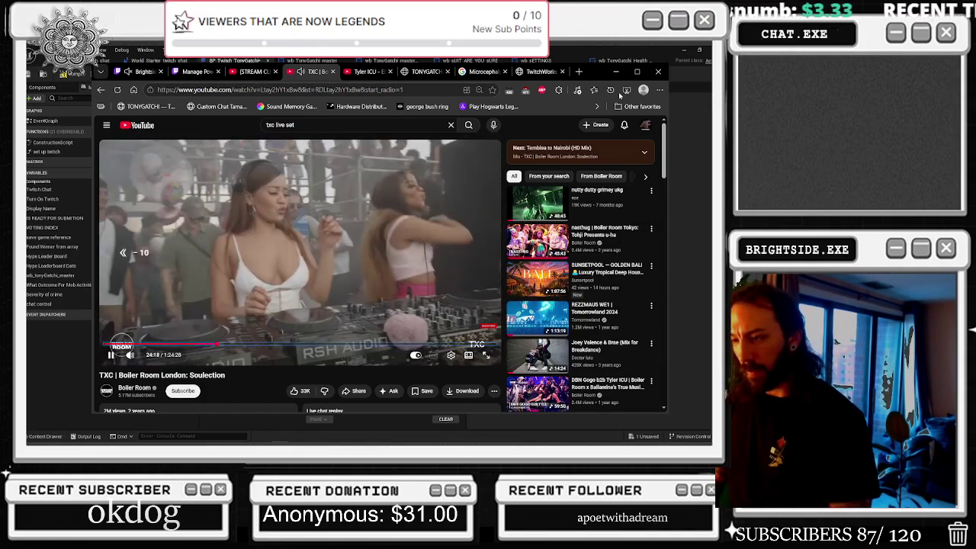
key("j")
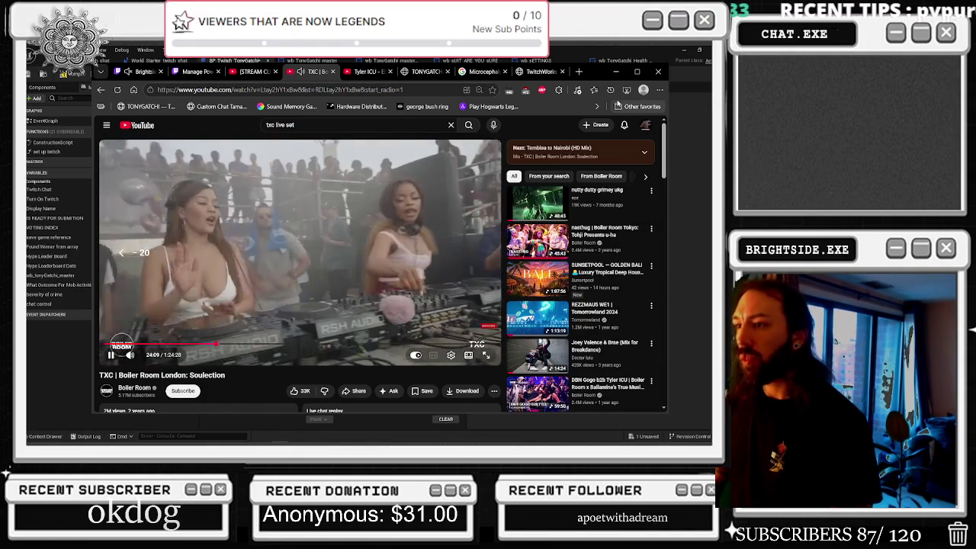
key("j")
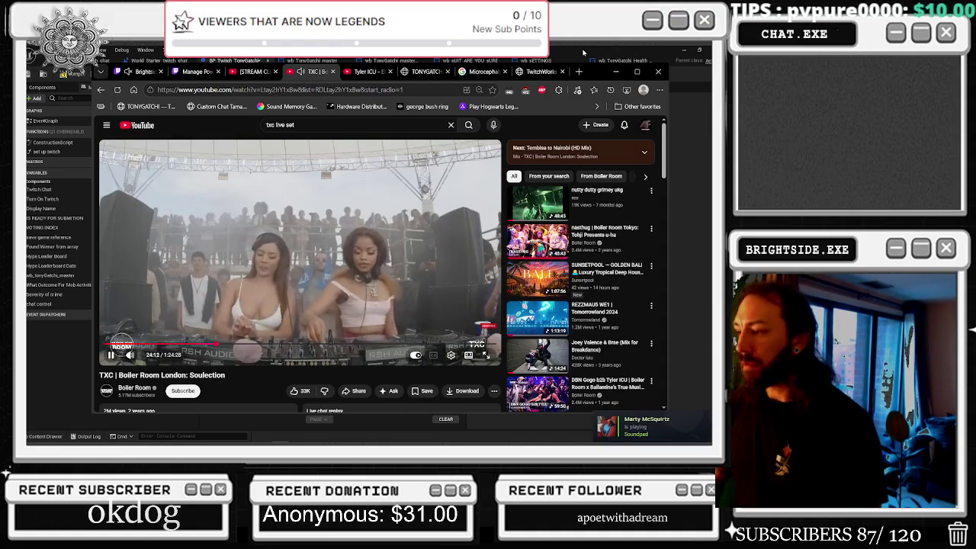
left_click(583, 53)
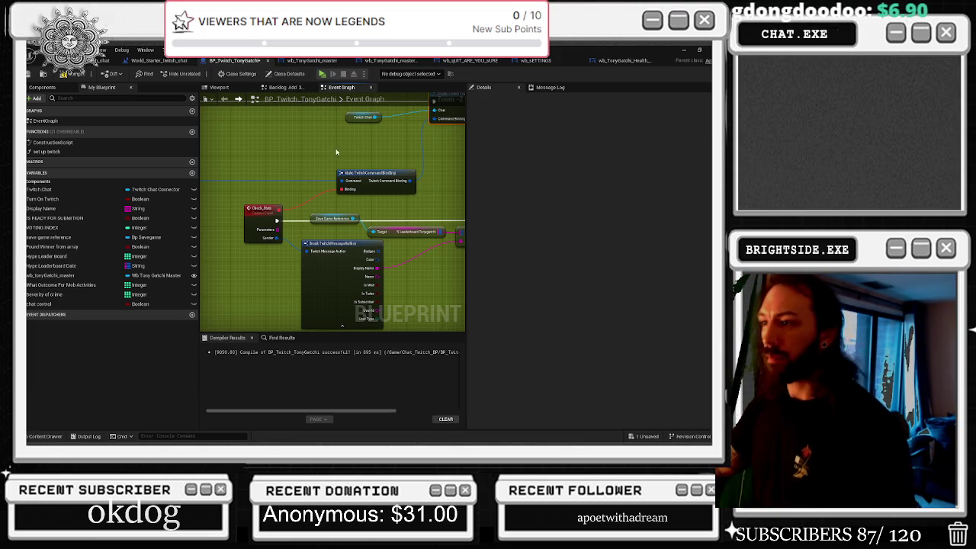
Step: Pan through the teal and green comment blocks, past Check State, to the John Cena section
scroll(339, 152, "down", 2)
left_click_drag(351, 146, 379, 112)
mouse_move(361, 211)
left_mouse_down()
mouse_move(391, 197)
mouse_move(268, 294)
mouse_move(335, 304)
mouse_move(353, 321)
left_mouse_up()
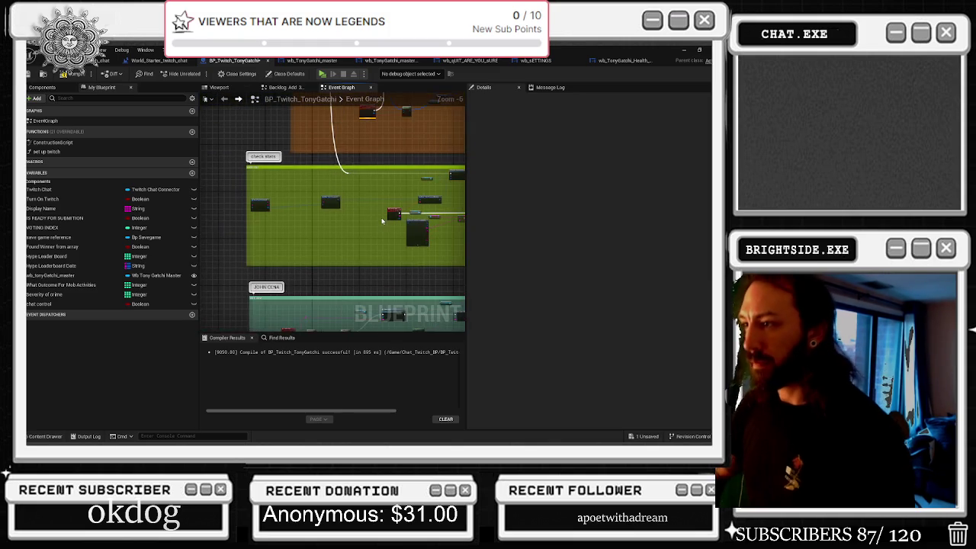
scroll(353, 320, "down", 2)
scroll(356, 234, "up", 2)
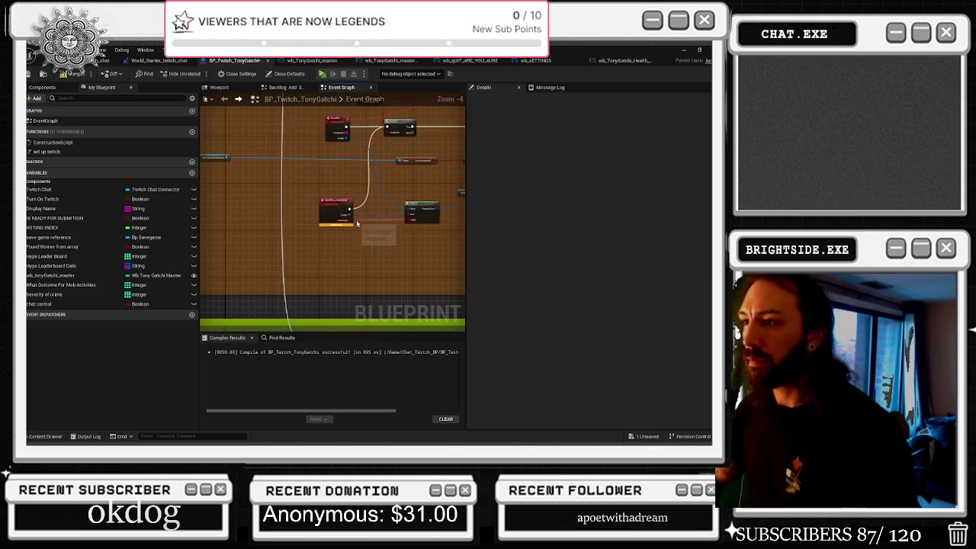
left_click_drag(384, 241, 350, 208)
mouse_move(321, 260)
left_mouse_down()
mouse_move(326, 177)
mouse_move(314, 207)
left_mouse_up()
scroll(314, 206, "up", 1)
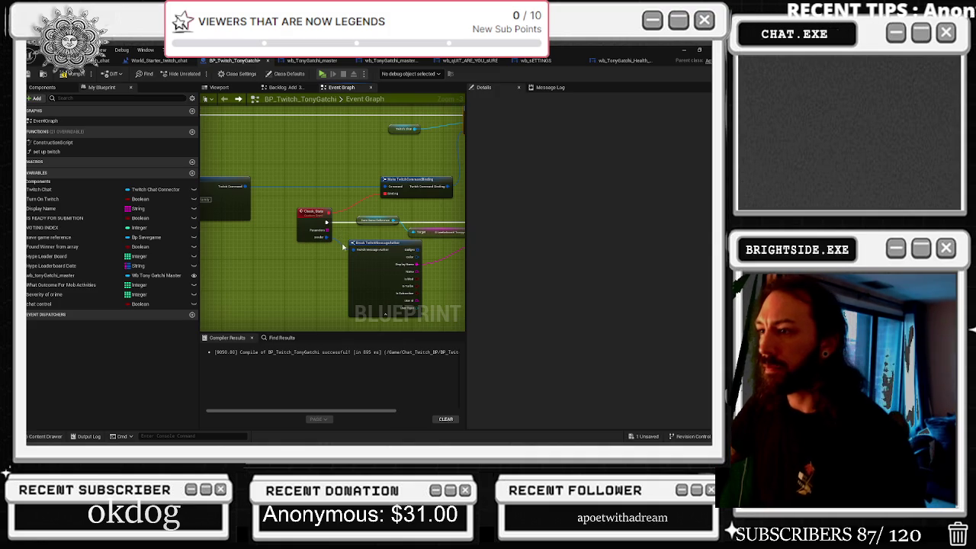
mouse_move(339, 272)
left_mouse_down()
mouse_move(304, 252)
mouse_move(323, 155)
left_mouse_up()
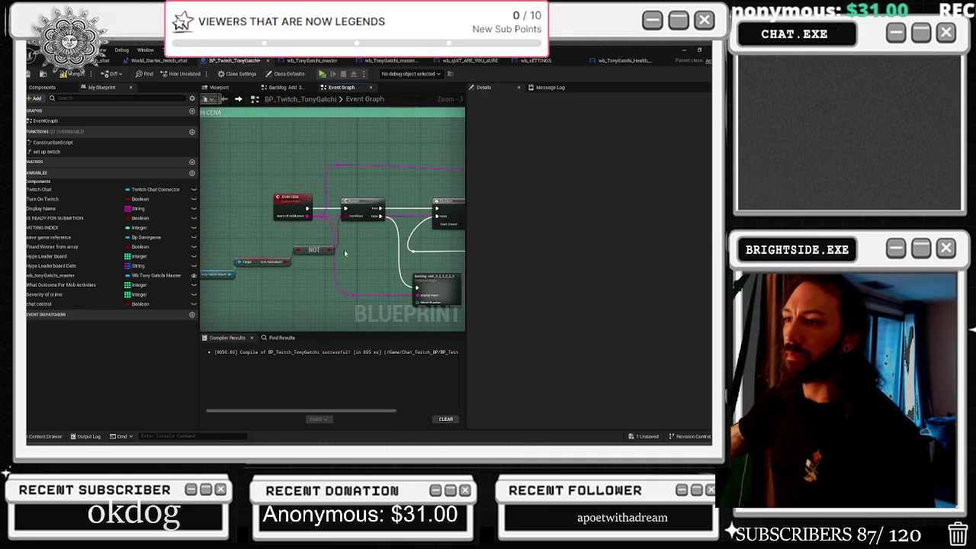
Step: Move over to the Hydration Check Branch nodes and bring up the add-node action list there
scroll(338, 188, "down", 2)
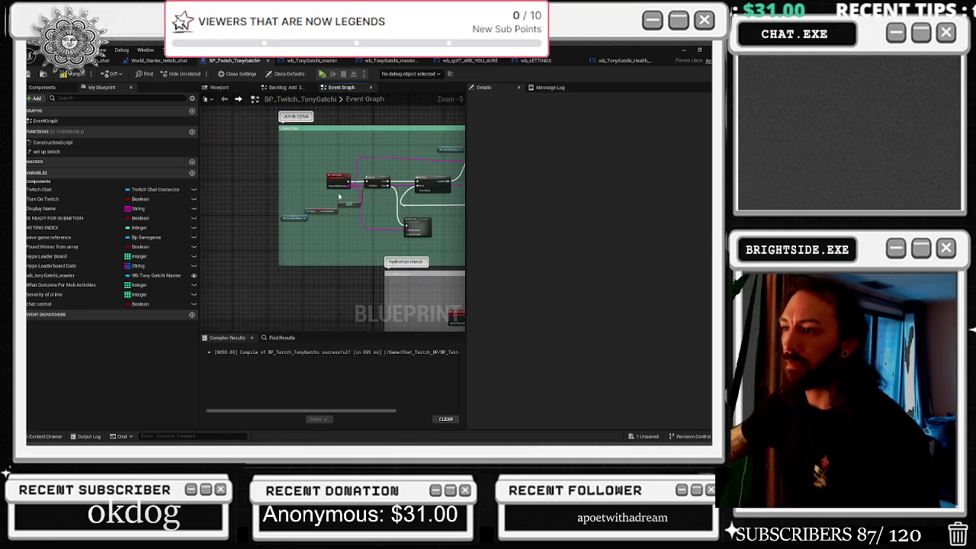
scroll(363, 202, "down", 7)
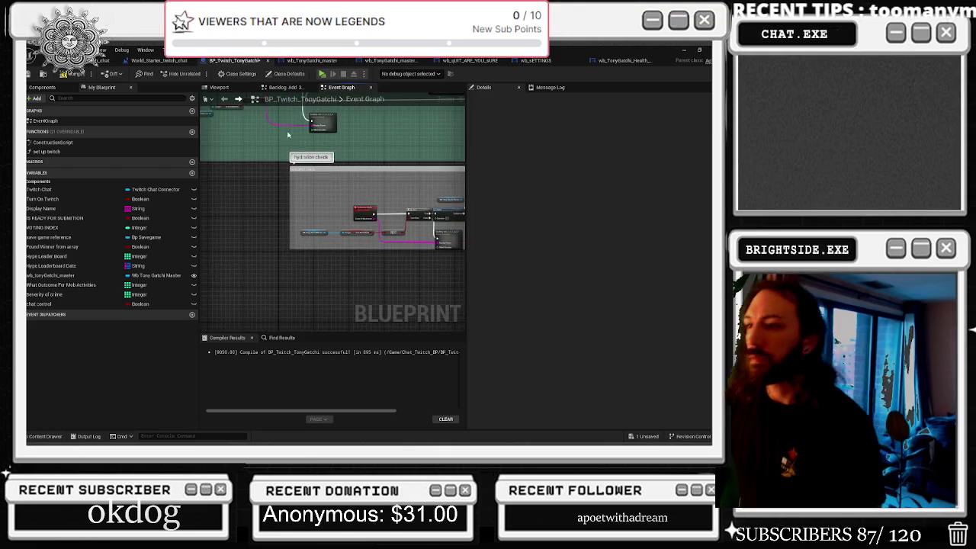
scroll(257, 234, "up", 7)
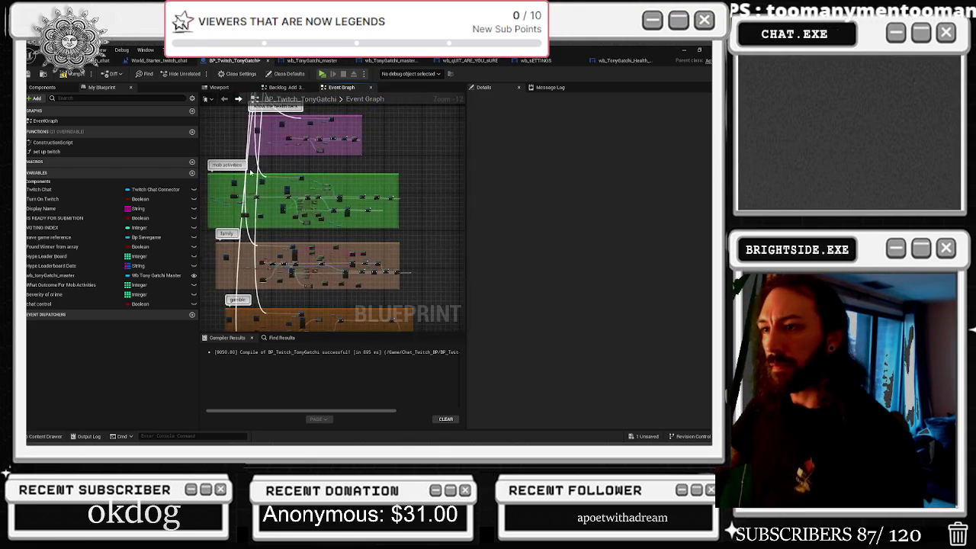
scroll(273, 223, "down", 5)
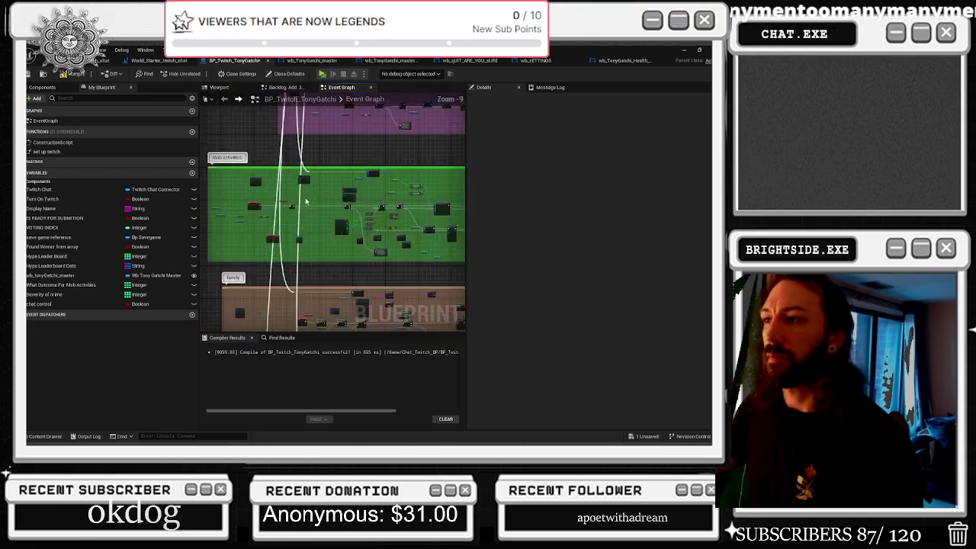
scroll(313, 259, "down", 3)
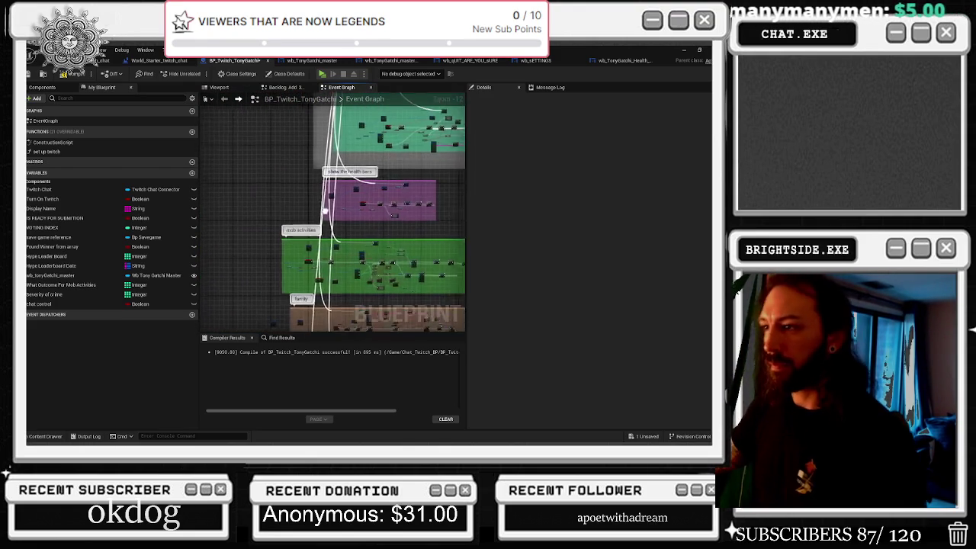
scroll(343, 218, "up", 7)
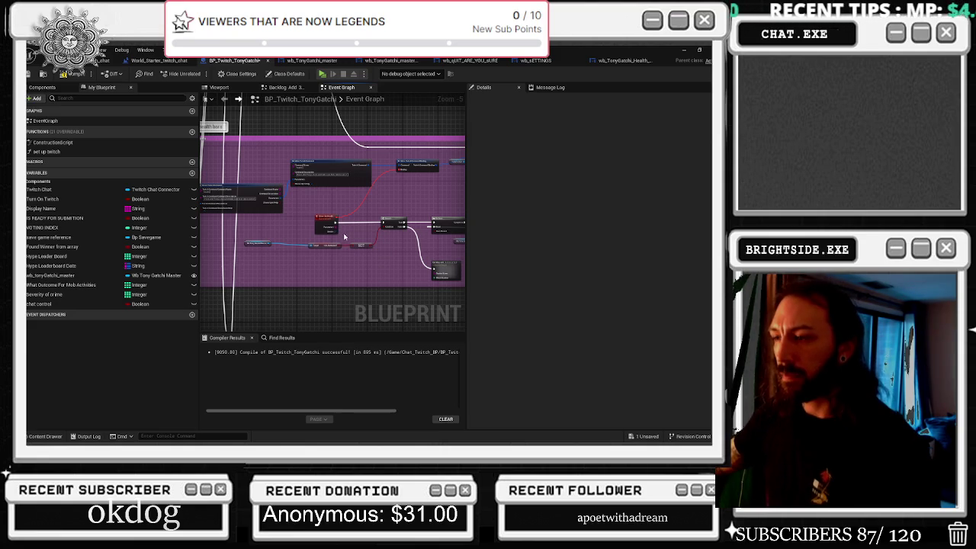
scroll(345, 241, "up", 1)
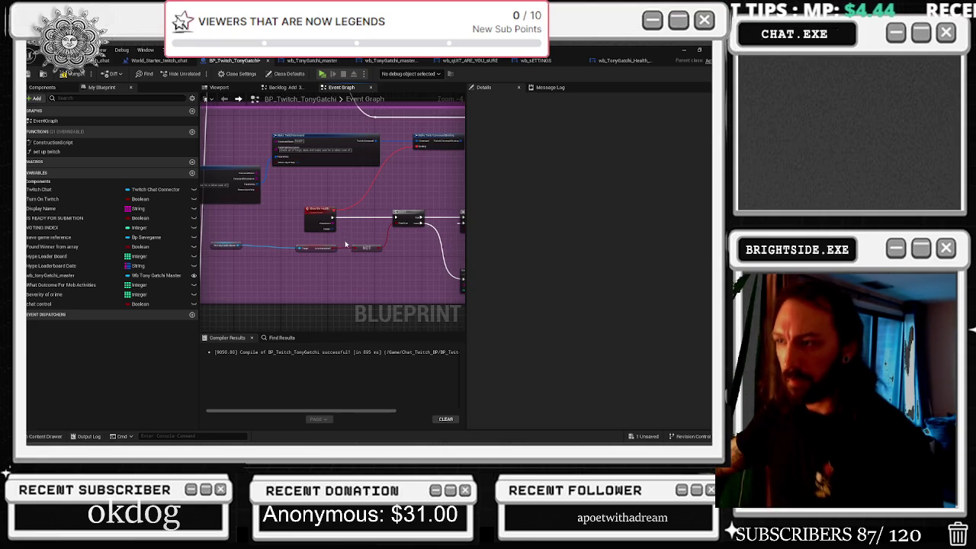
scroll(346, 244, "down", 8)
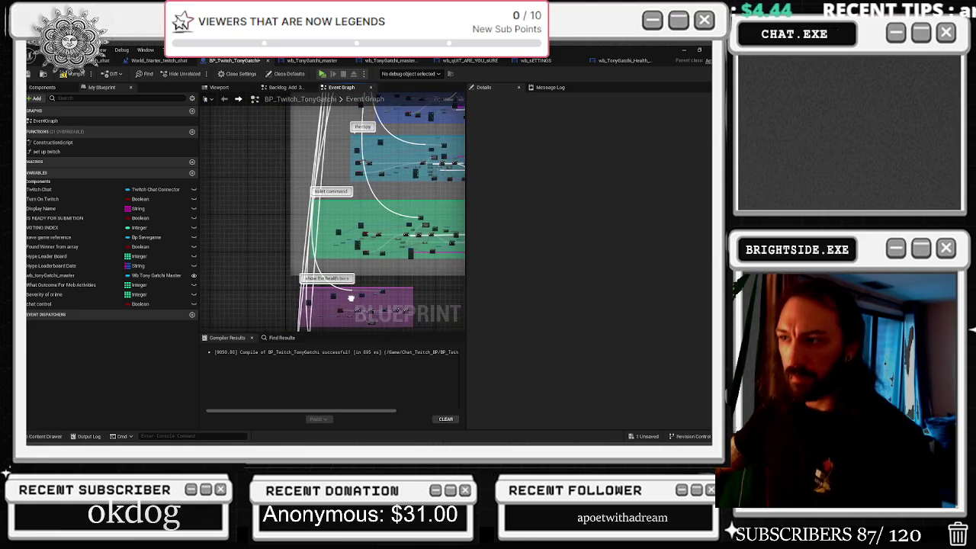
scroll(331, 283, "up", 6)
scroll(330, 284, "down", 6)
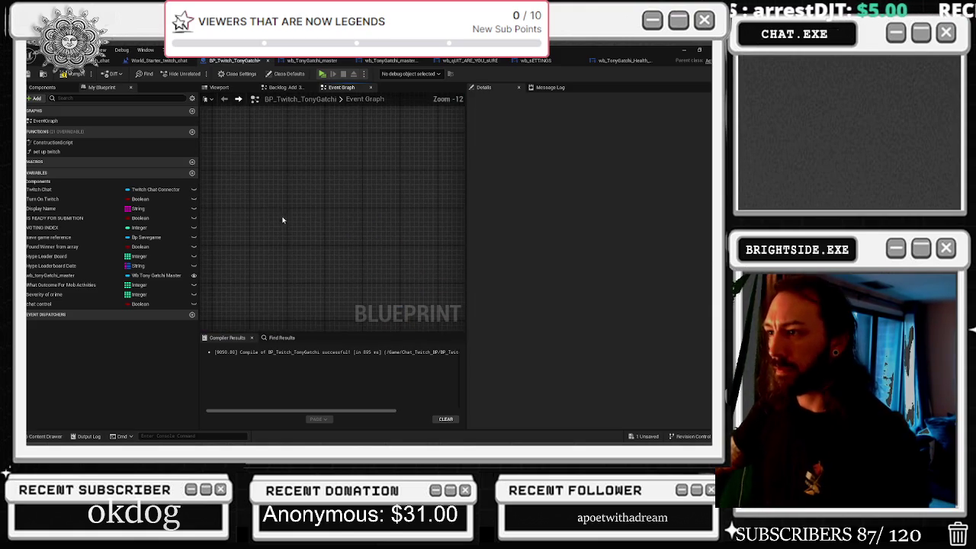
left_click_drag(396, 239, 548, 327)
left_click_drag(309, 256, 339, 268)
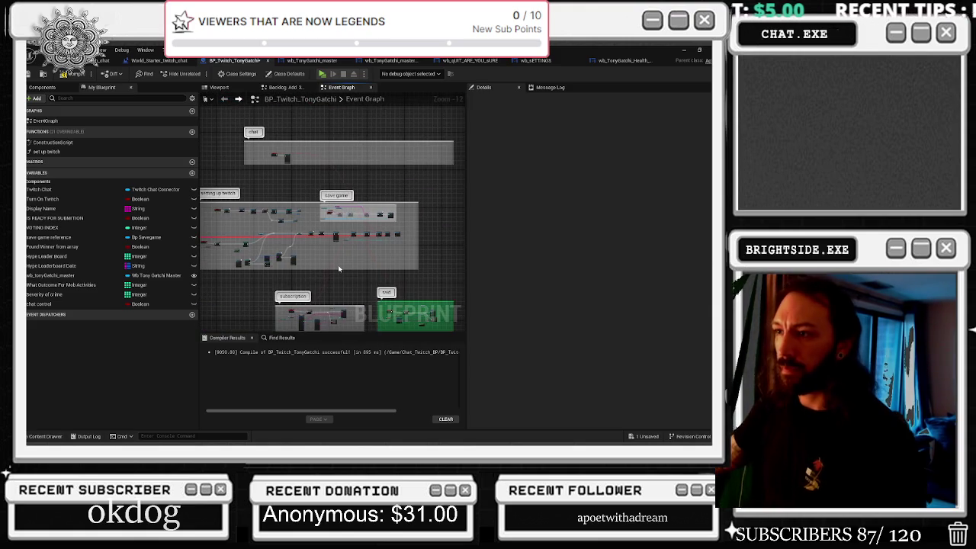
scroll(343, 250, "up", 9)
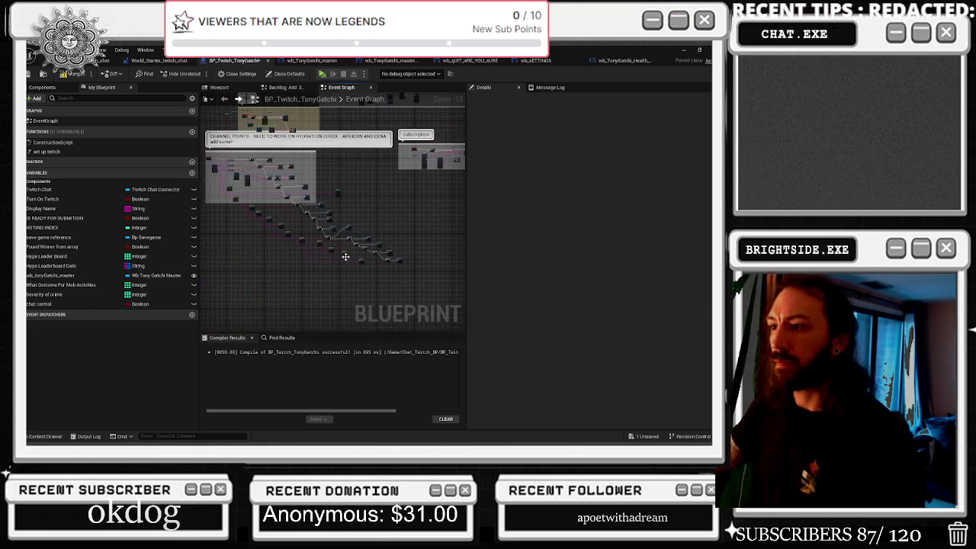
mouse_move(358, 236)
left_mouse_down()
mouse_move(276, 226)
mouse_move(415, 204)
mouse_move(384, 275)
mouse_move(412, 257)
mouse_move(374, 228)
mouse_move(403, 225)
left_mouse_up()
right_click(404, 223)
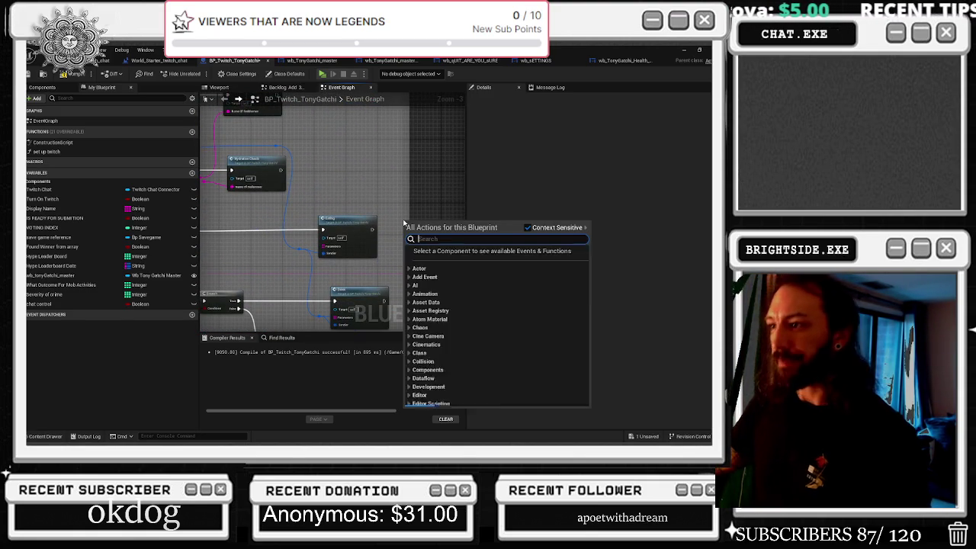
Step: Add an Eating Command node wired into the Eating flow, replacing the deleted Eating node
type("eating co")
key("Return")
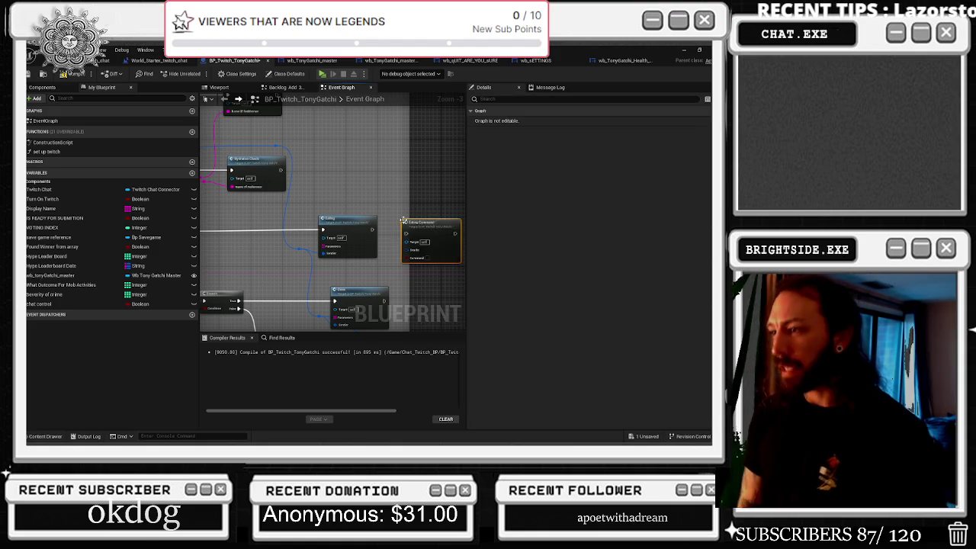
scroll(384, 223, "up", 1)
mouse_move(367, 233)
left_mouse_down()
mouse_move(436, 242)
mouse_move(437, 265)
left_mouse_up()
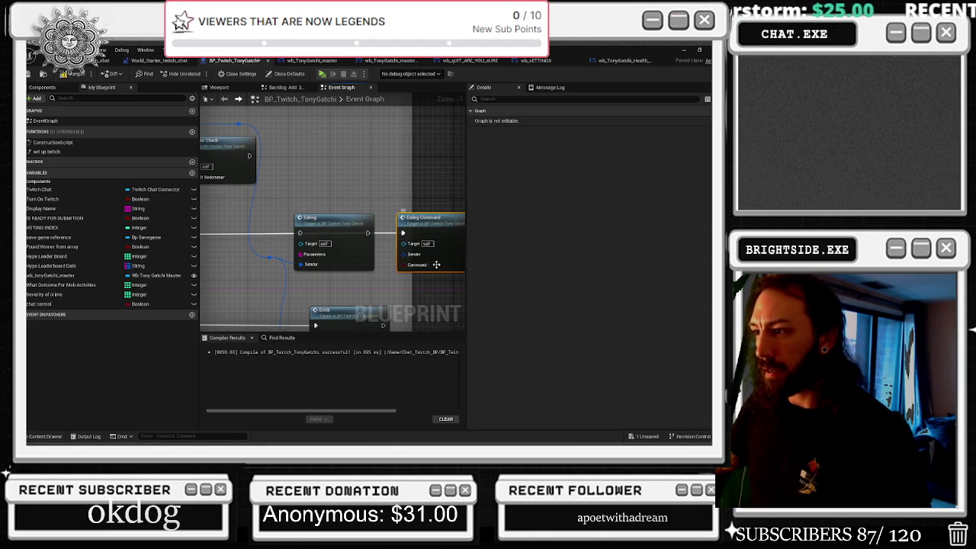
left_click(319, 226)
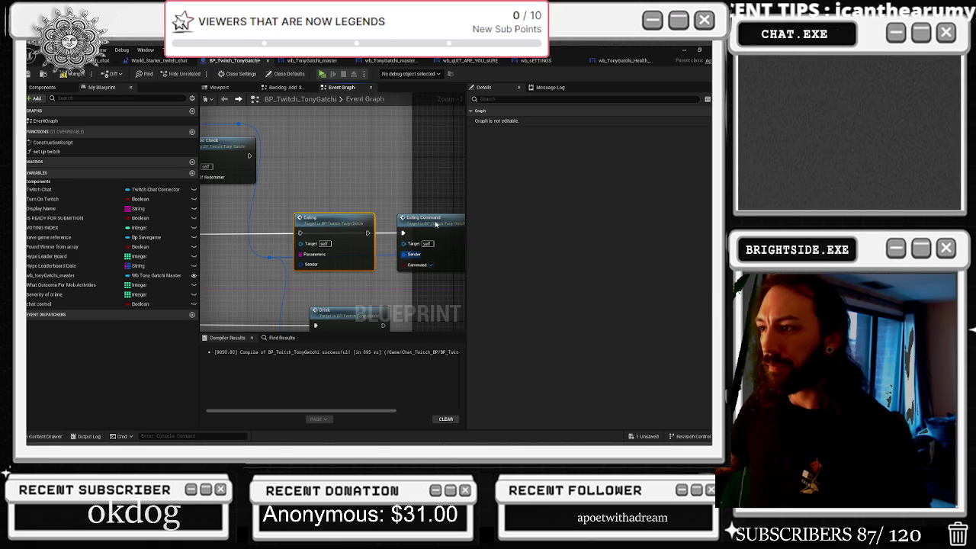
key("Delete")
mouse_move(435, 224)
left_mouse_down()
mouse_move(373, 211)
mouse_move(331, 117)
left_mouse_up()
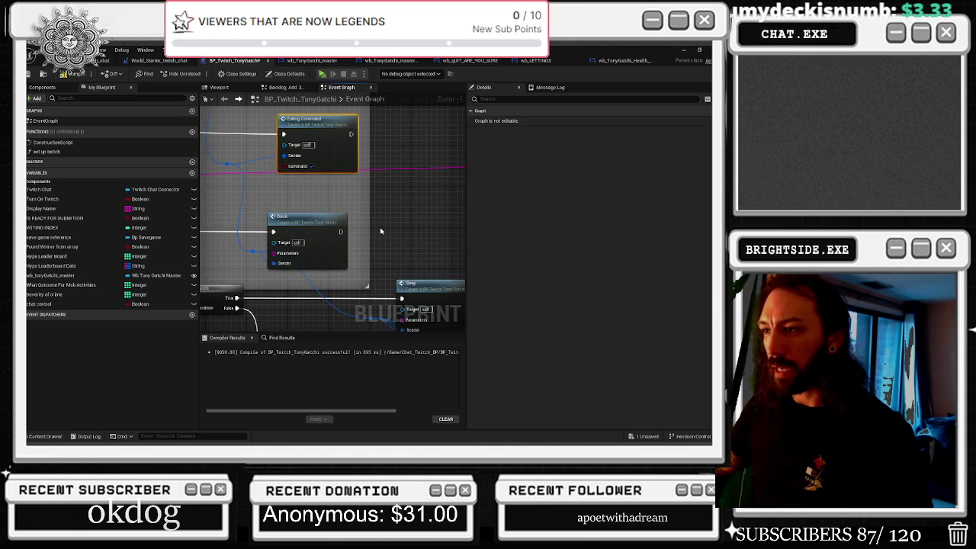
Step: Add a Drink Command node and reroute the Drink execution wire into it
right_click(380, 231)
type("eat")
key("Escape")
right_click(380, 231)
type("drink")
key("Return")
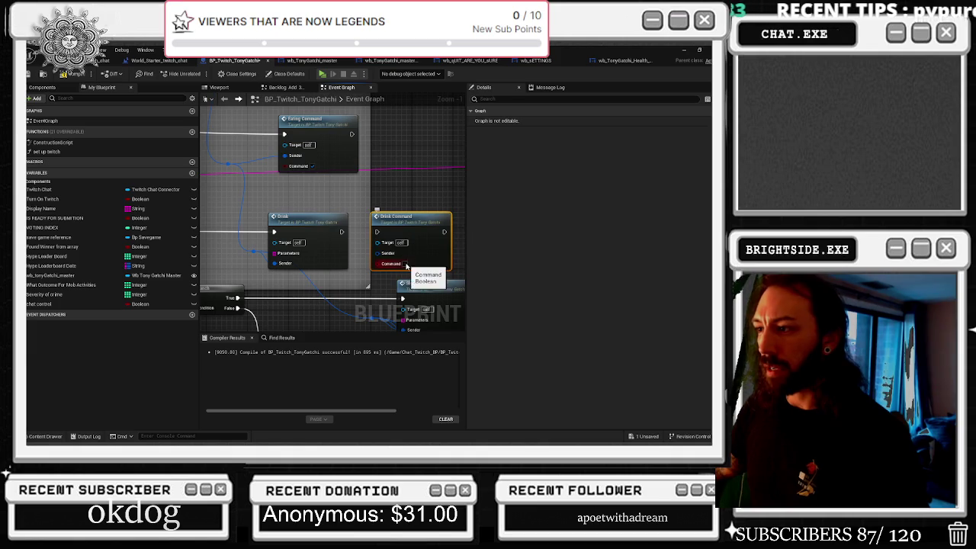
left_click_drag(274, 231, 381, 231)
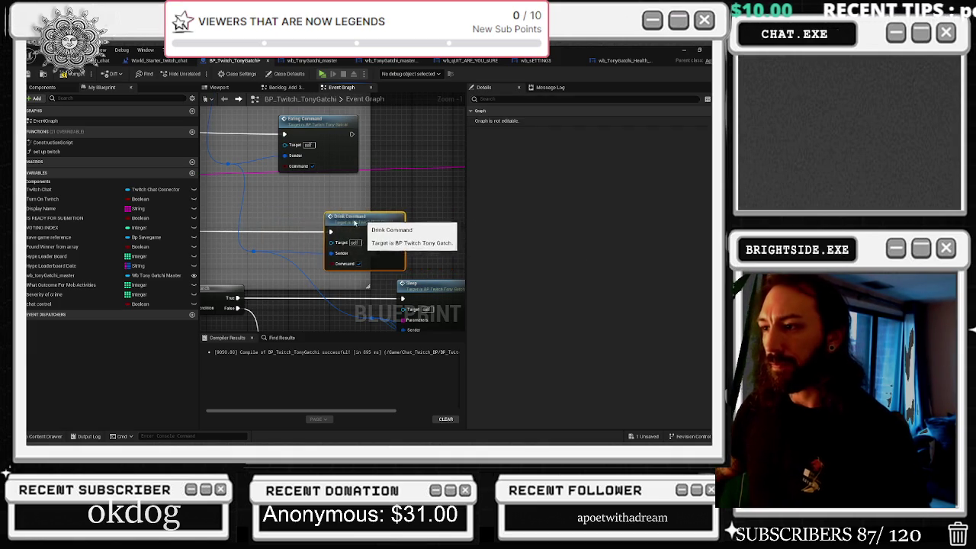
left_click_drag(332, 227, 191, 148)
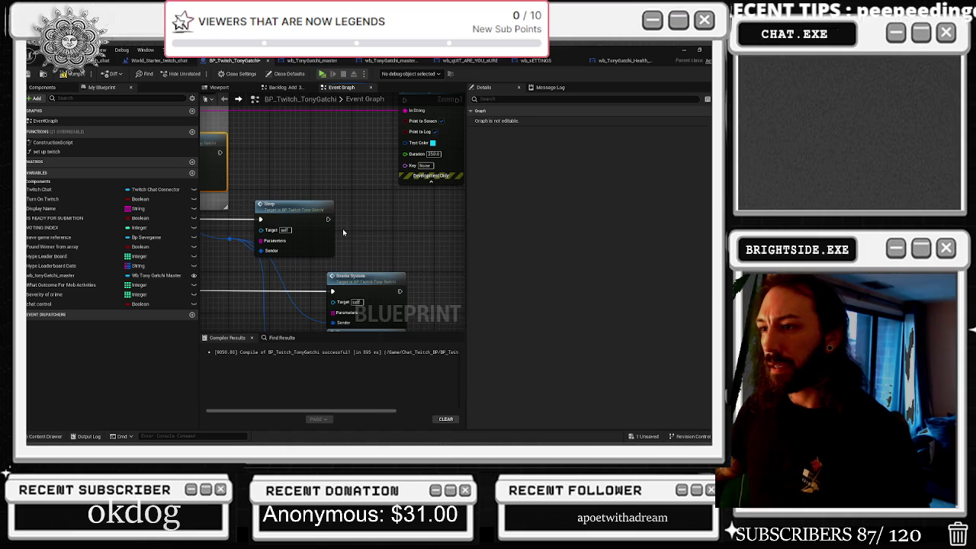
Step: Replace the Sleep call with a Sleep Command node connected to the Sender wire
right_click(347, 226)
type("sleep")
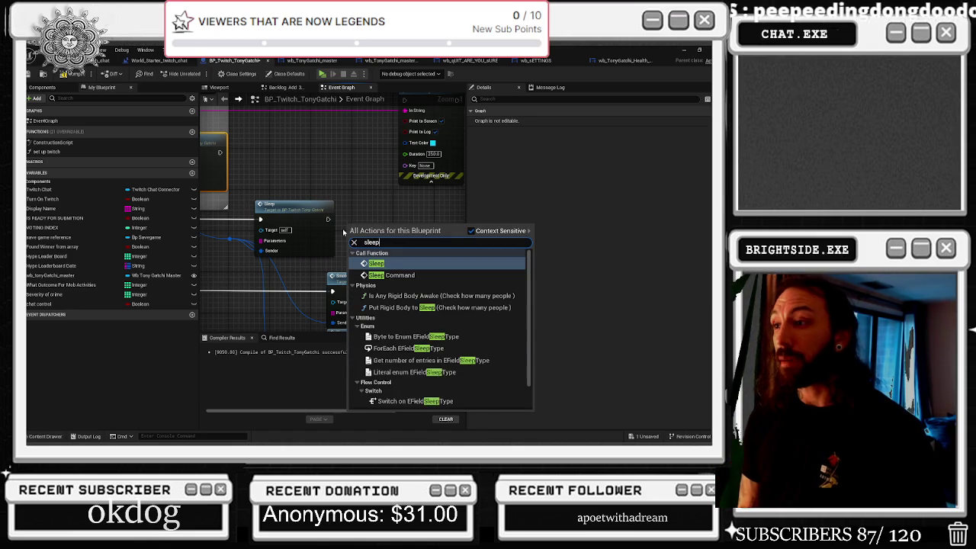
key("Down")
key("Return")
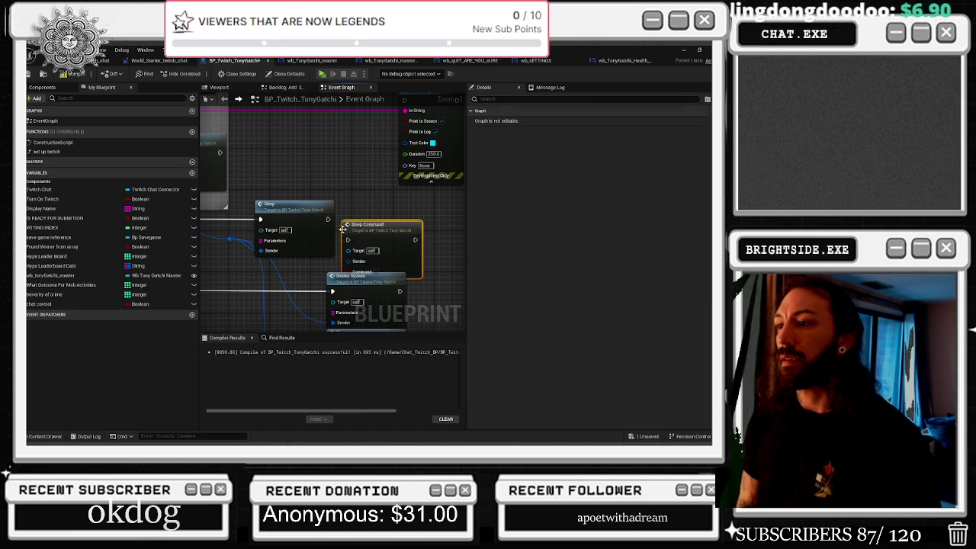
mouse_move(342, 229)
left_mouse_down()
mouse_move(339, 210)
mouse_move(352, 219)
left_mouse_up()
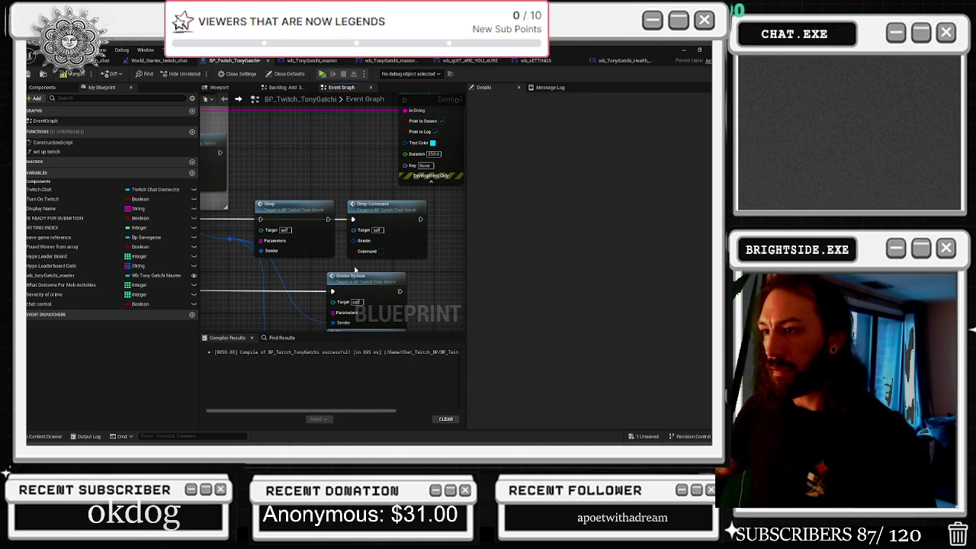
left_click_drag(262, 252, 364, 244)
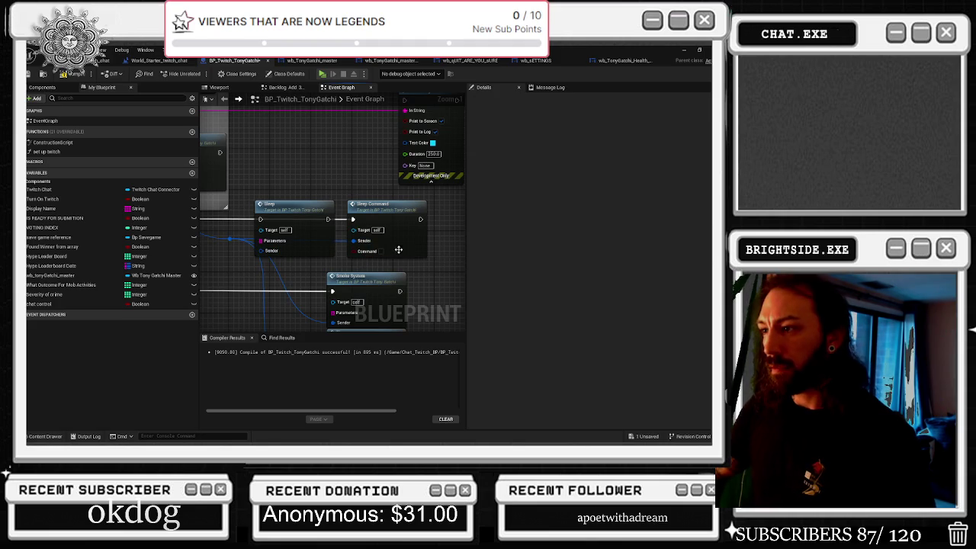
left_click(306, 207)
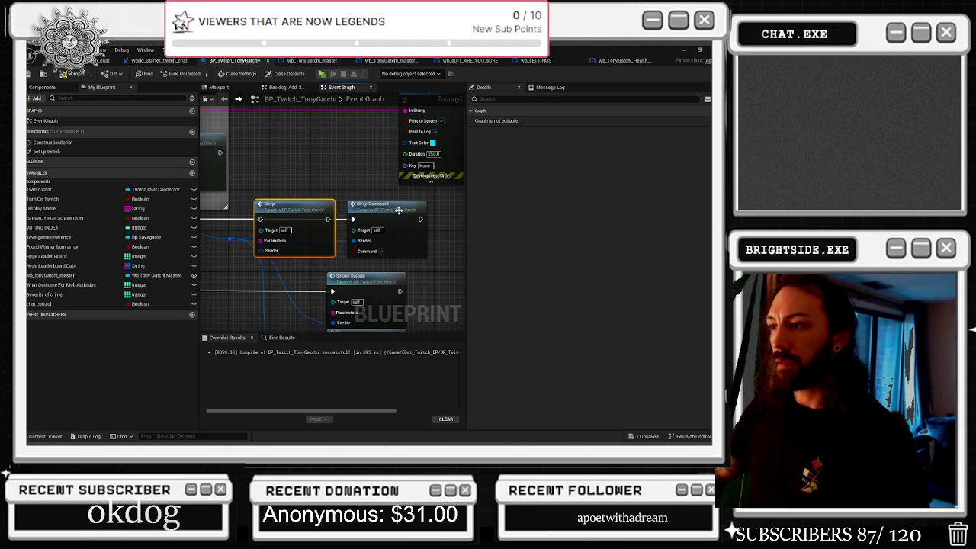
key("Delete")
mouse_move(395, 212)
left_mouse_down()
mouse_move(321, 204)
mouse_move(323, 196)
left_mouse_up()
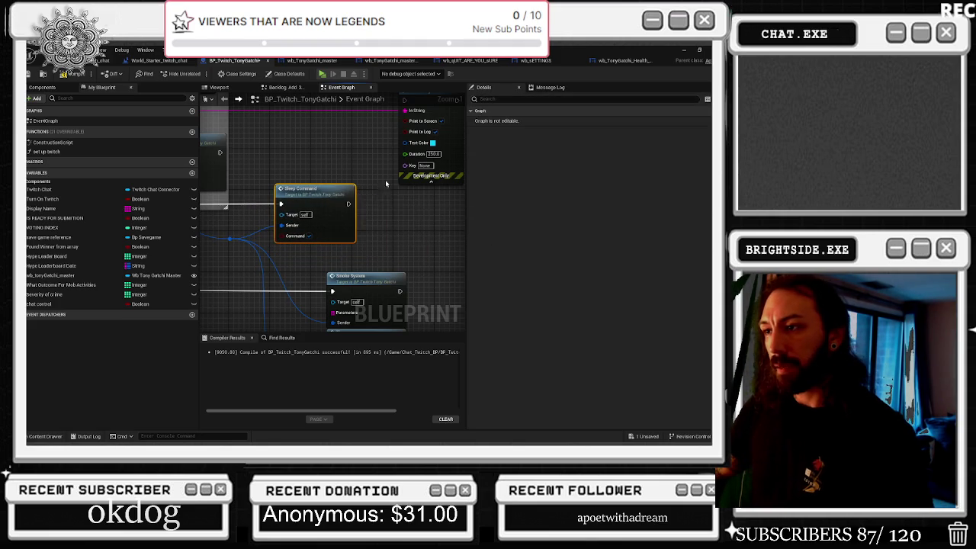
Step: Replace Smoke System with a Smoke Command node, wiring its exec and Sender pins
right_click(405, 248)
type("smoke")
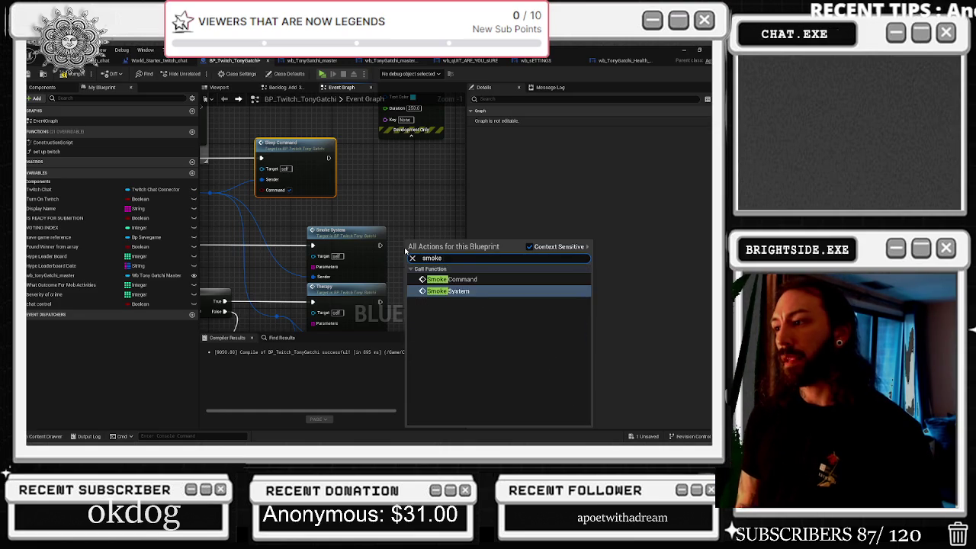
left_click(450, 279)
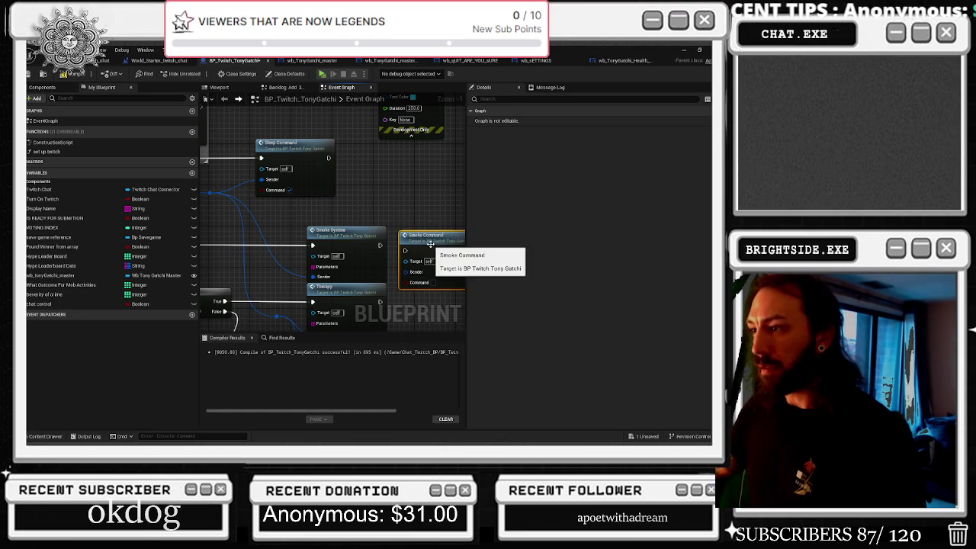
left_click_drag(428, 259, 422, 244)
left_click_drag(312, 245, 405, 240)
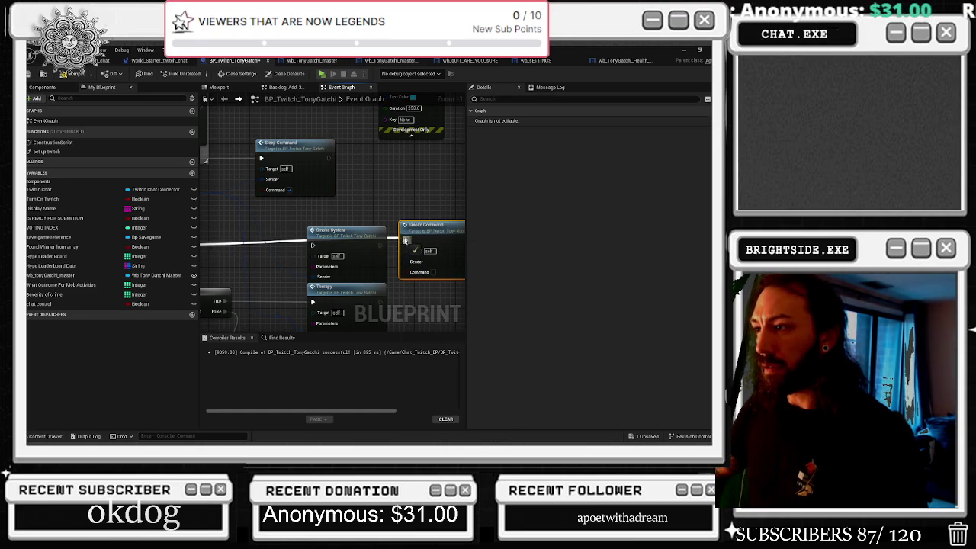
left_click_drag(327, 281, 405, 261)
left_click(345, 242)
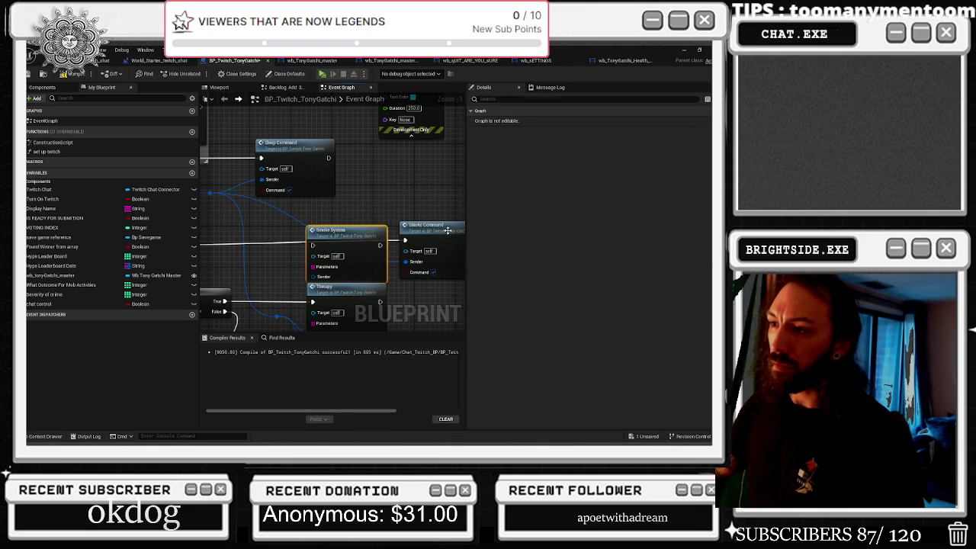
key("Delete")
left_click_drag(448, 234, 293, 236)
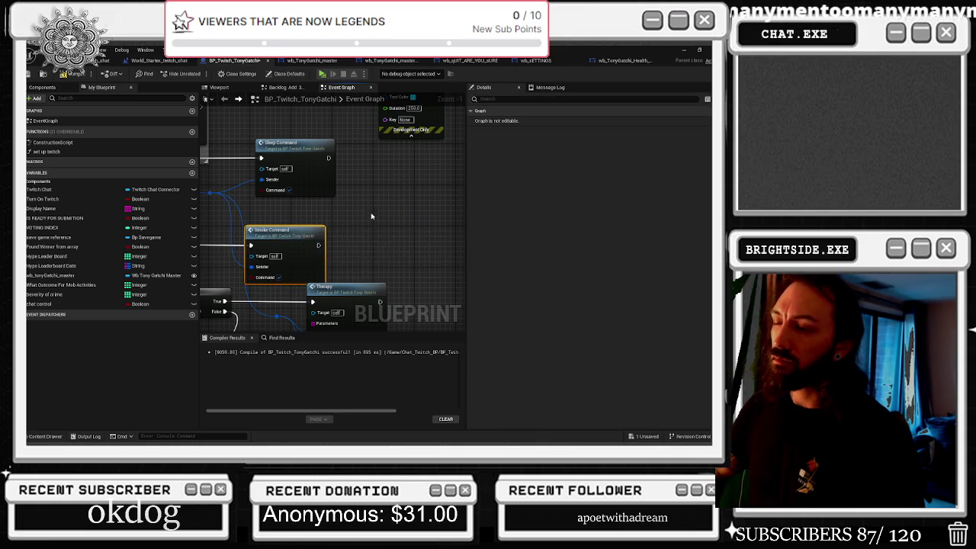
left_click_drag(413, 301, 425, 263)
right_click(424, 262)
Step: Add a Therapy Command node beside the Therapy node and connect its Sender wire
type("the")
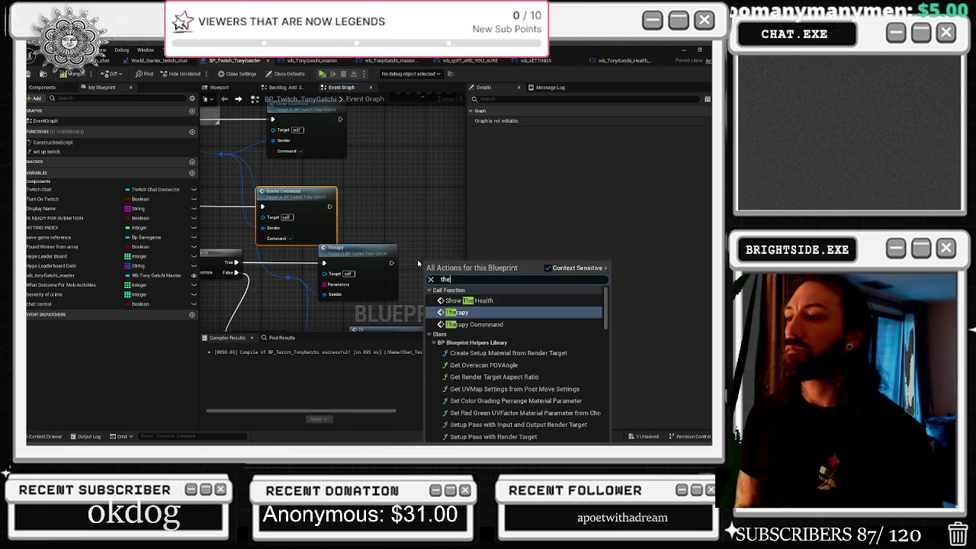
type("rap")
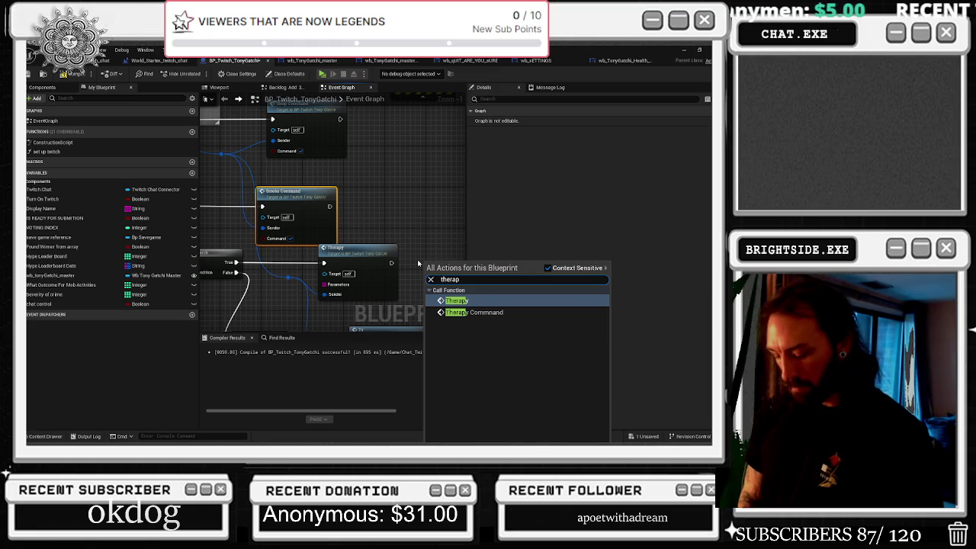
key("Down")
key("Return")
mouse_move(417, 263)
left_mouse_down()
mouse_move(402, 248)
mouse_move(411, 263)
left_mouse_up()
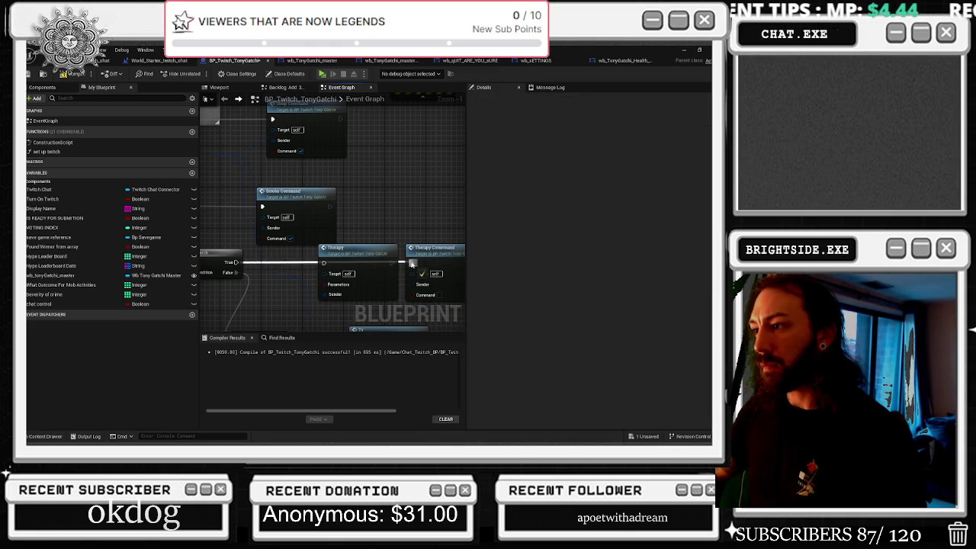
mouse_move(326, 300)
left_mouse_down()
mouse_move(412, 284)
mouse_move(445, 297)
mouse_move(437, 279)
left_mouse_up()
left_click(350, 257)
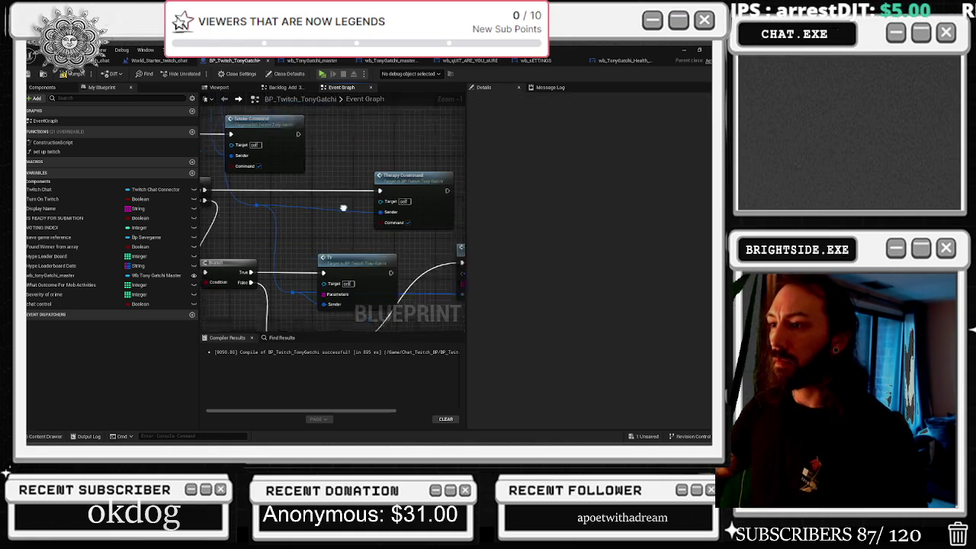
Step: Select the Gamble node and box-select a group of nodes in the graph
scroll(311, 257, "down", 1)
left_click(394, 222)
scroll(352, 230, "down", 2)
scroll(343, 226, "down", 1)
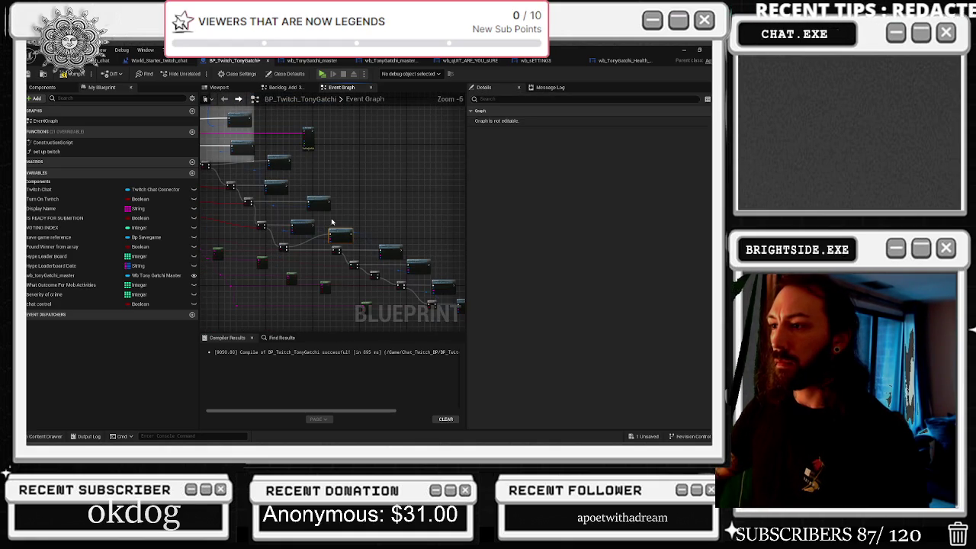
left_click_drag(252, 214, 457, 305)
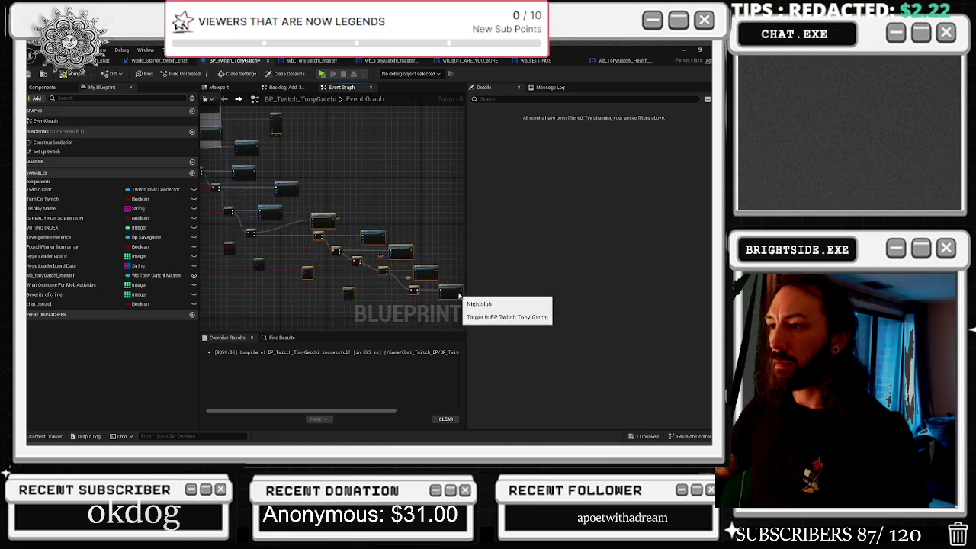
scroll(384, 293, "up", 5)
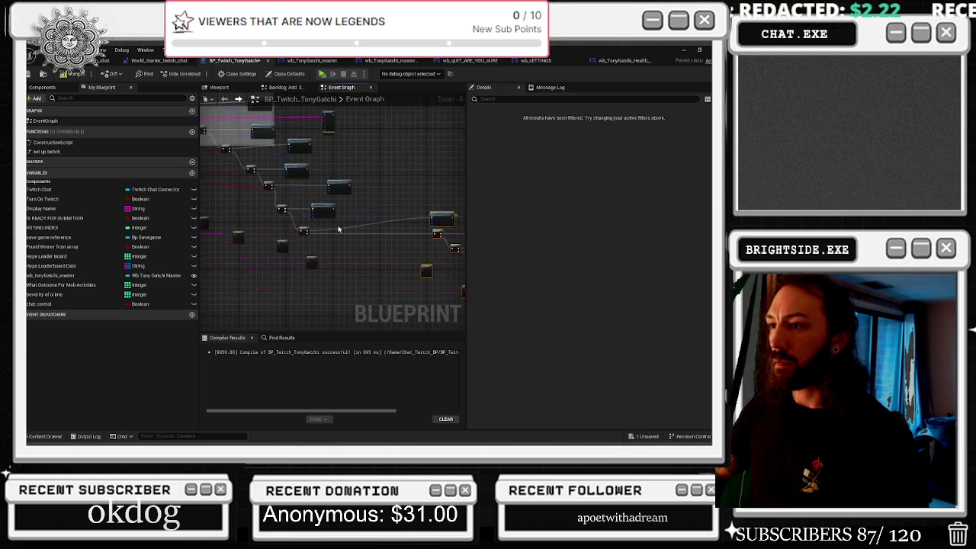
Step: Add a TV Command node and line it up beside the TV node
right_click(381, 217)
type("tv")
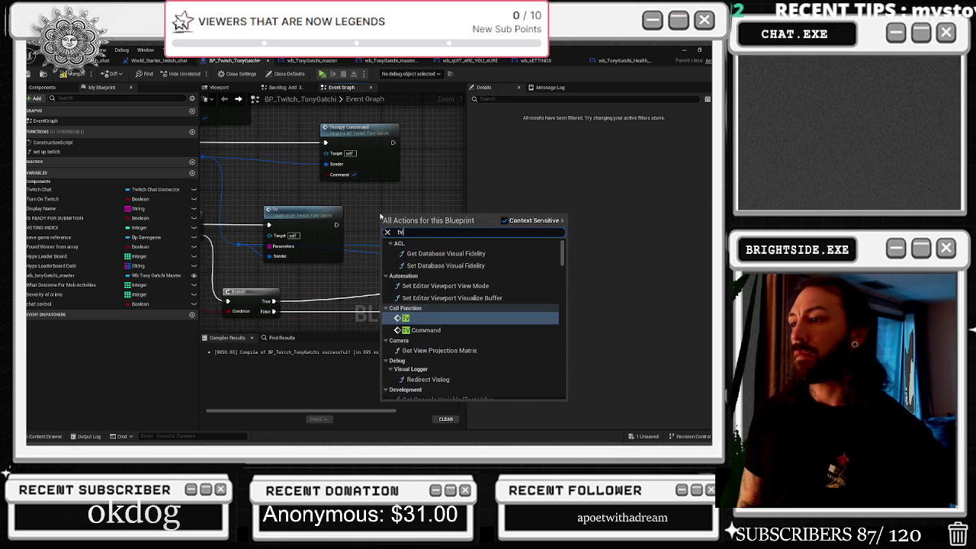
type(" com")
key("Return")
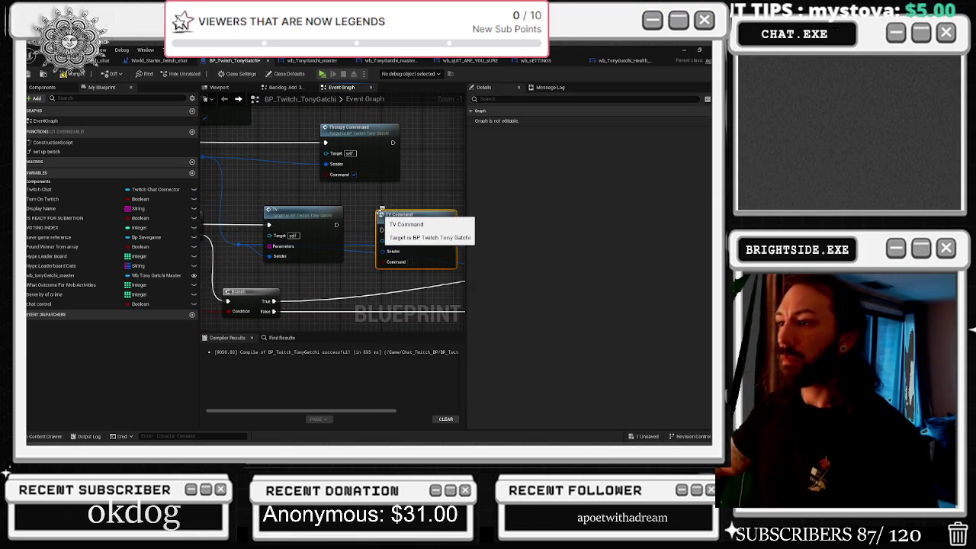
left_click(357, 226)
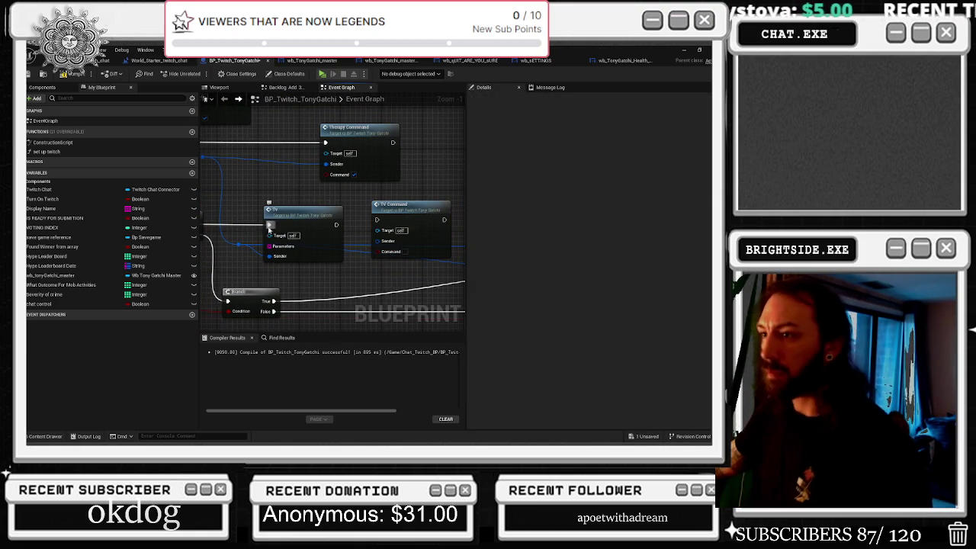
left_click(377, 252)
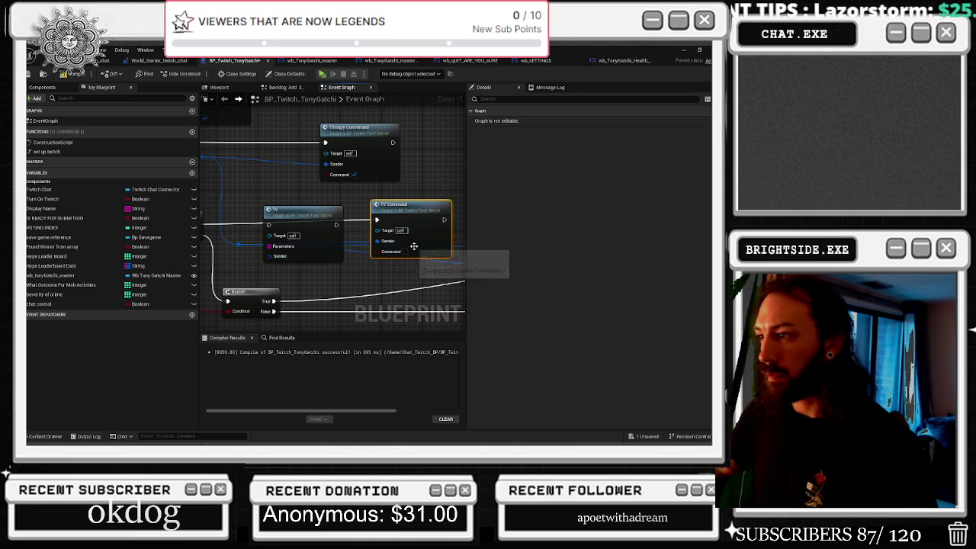
left_click_drag(405, 254, 405, 259)
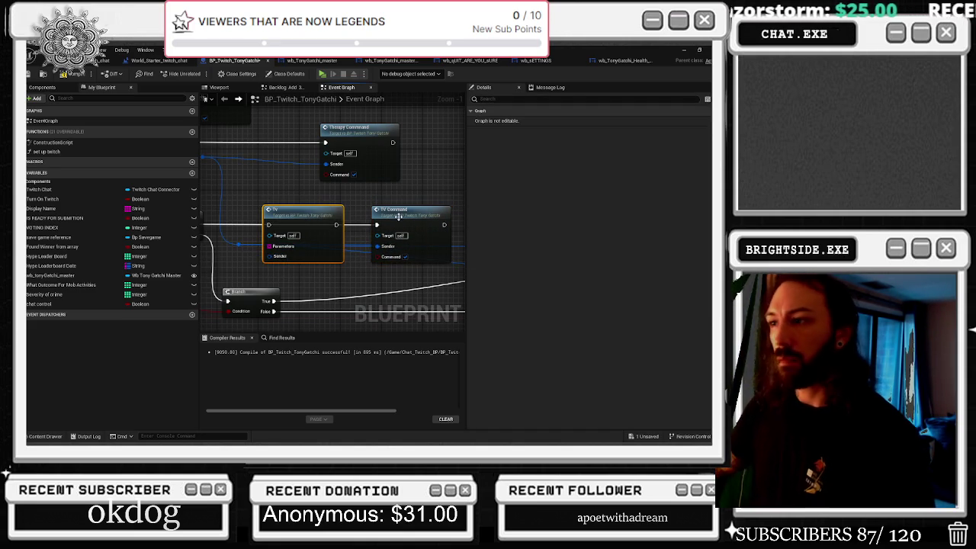
mouse_move(407, 217)
left_mouse_down()
mouse_move(315, 213)
mouse_move(221, 190)
mouse_move(389, 242)
mouse_move(338, 229)
mouse_move(338, 218)
left_mouse_up()
Step: Paste a Gamble Command node above Gamble and route the exec and Sender wires into it
right_click(328, 208)
type("paste")
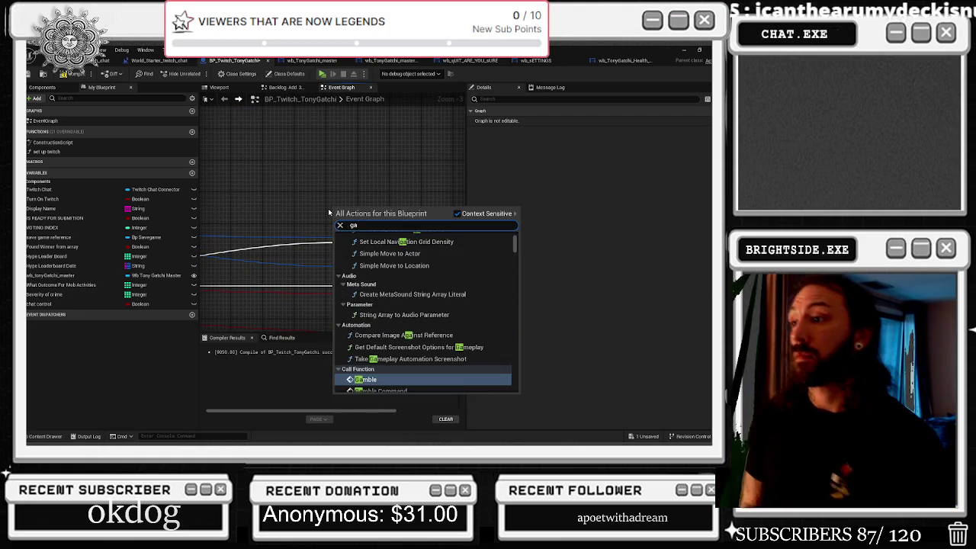
key("Return")
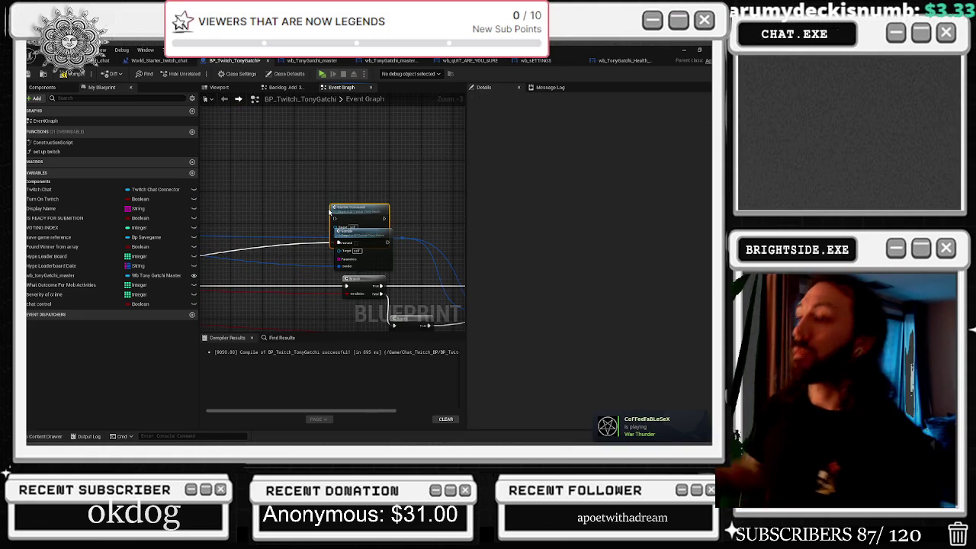
scroll(338, 207, "up", 2)
left_click_drag(337, 207, 350, 170)
left_click_drag(334, 254, 349, 186)
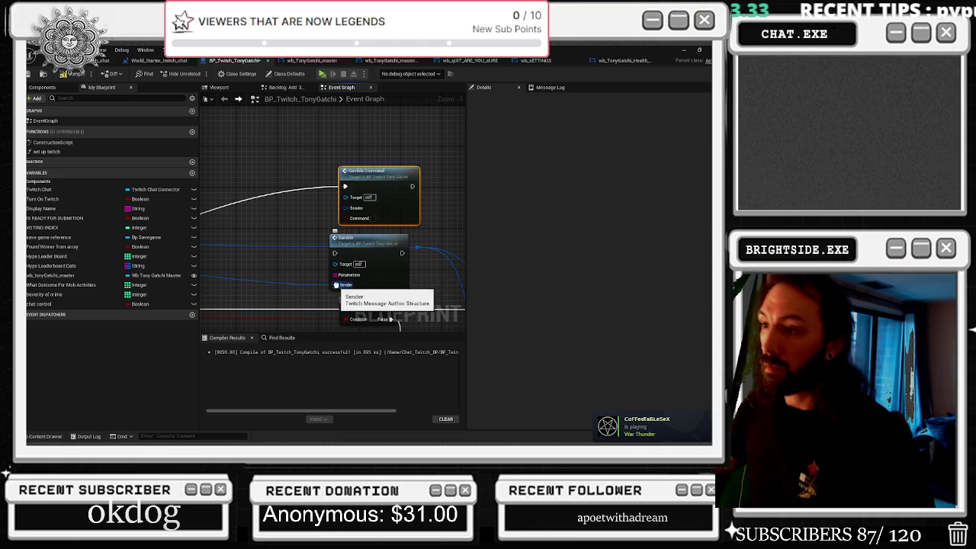
mouse_move(336, 284)
left_mouse_down()
mouse_move(370, 233)
mouse_move(353, 211)
left_mouse_up()
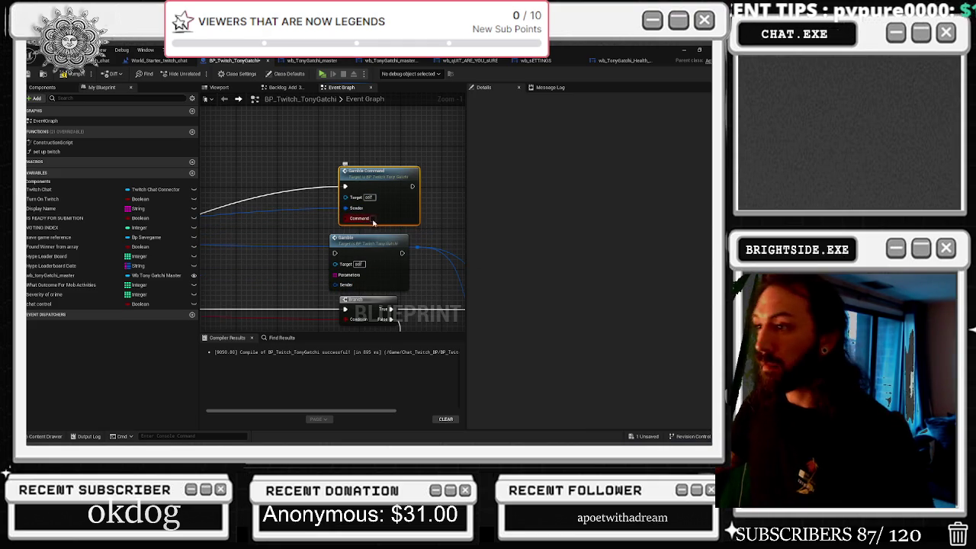
left_click(356, 242)
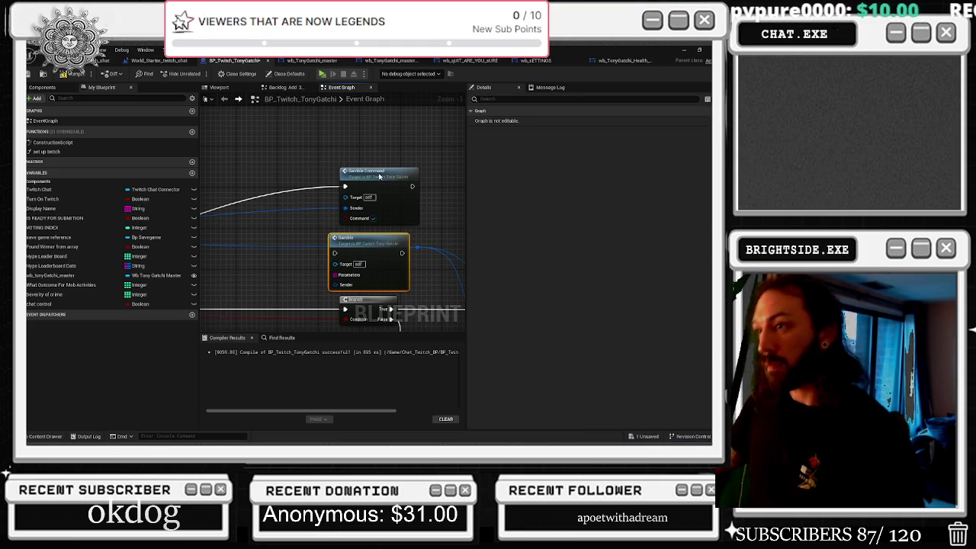
scroll(366, 201, "down", 1)
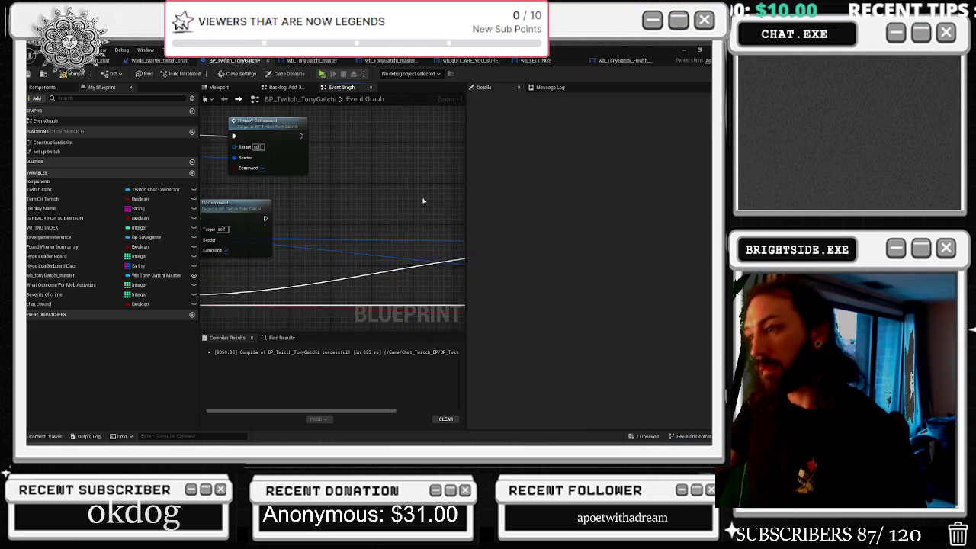
left_click_drag(365, 200, 339, 175)
right_click(343, 186)
Step: Put a Toilet Command node, fed by the Branch True exec, in place of the deleted Toilet node
type("toilet")
key("Return")
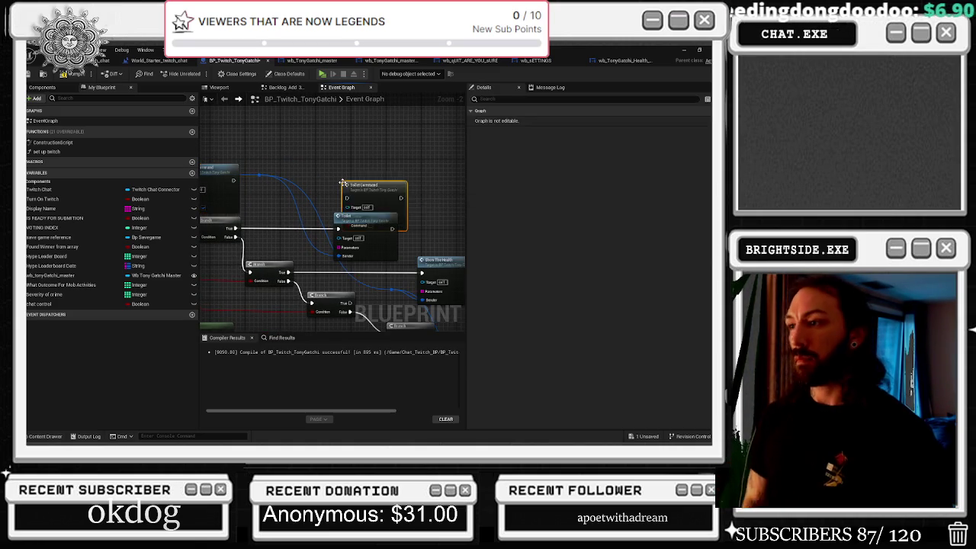
left_click_drag(342, 184, 339, 144)
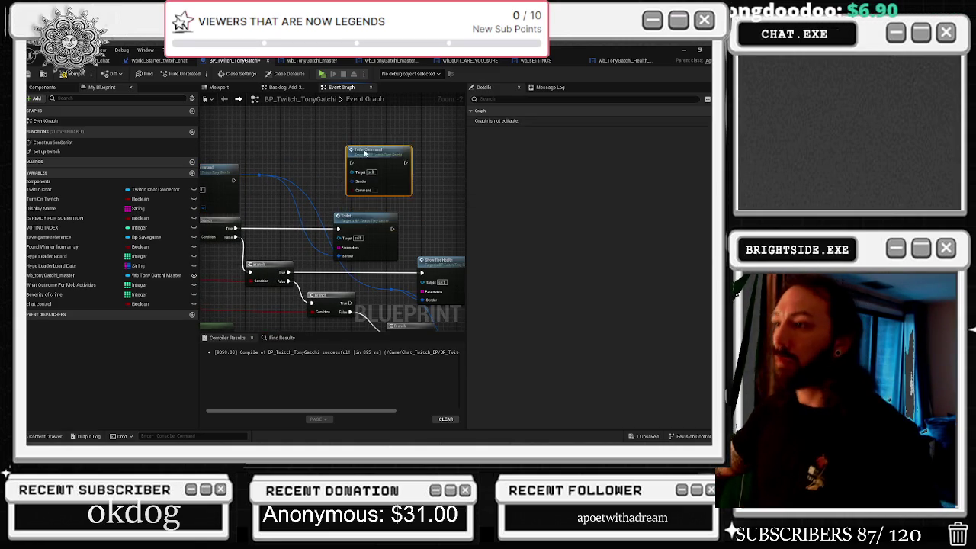
mouse_move(338, 228)
left_mouse_down()
mouse_move(329, 200)
mouse_move(347, 155)
mouse_move(352, 199)
left_mouse_up()
left_click(356, 218)
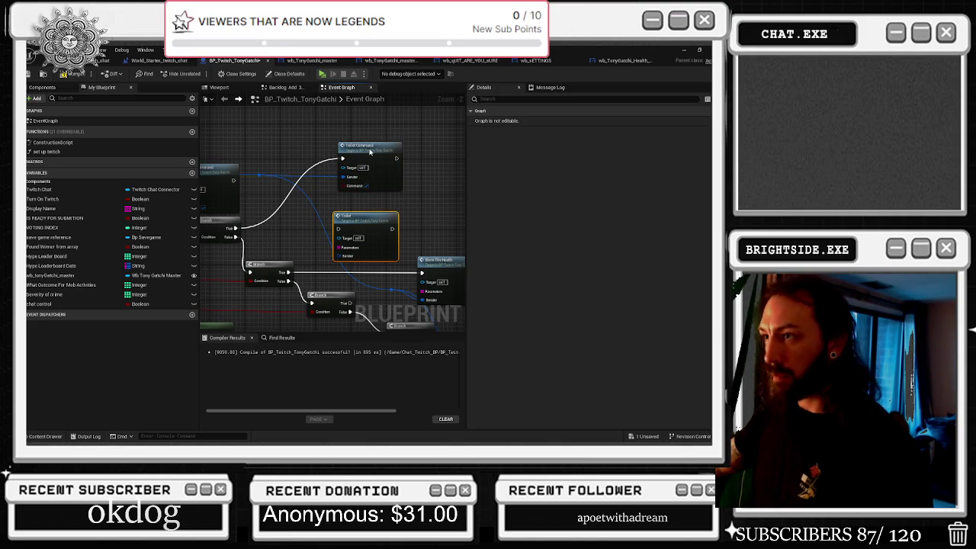
key("Delete")
mouse_move(366, 153)
left_mouse_down()
mouse_move(368, 222)
mouse_move(314, 167)
left_mouse_up()
Step: Add a Family Command node, move the Sender and exec wires to it, and delete the old Family node
right_click(367, 196)
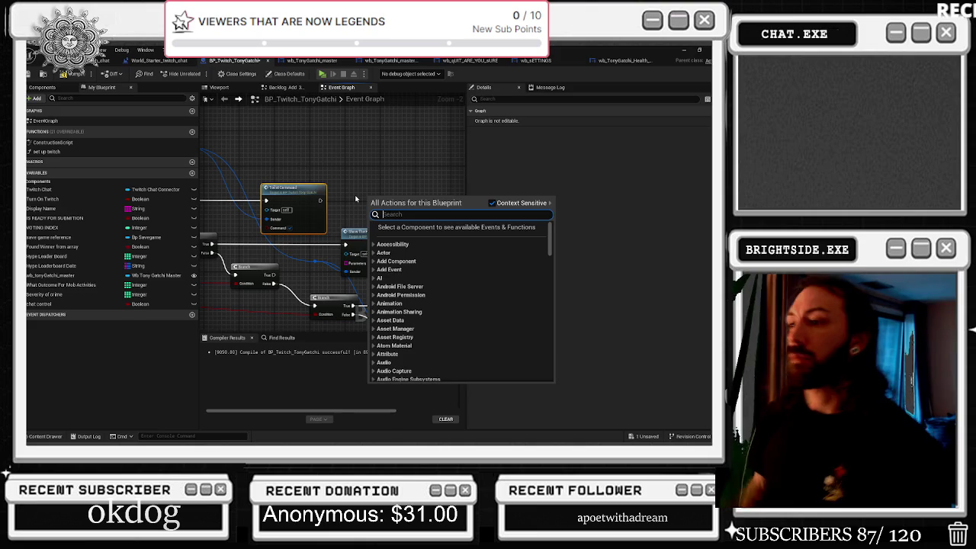
left_click_drag(355, 194, 237, 99)
right_click(383, 172)
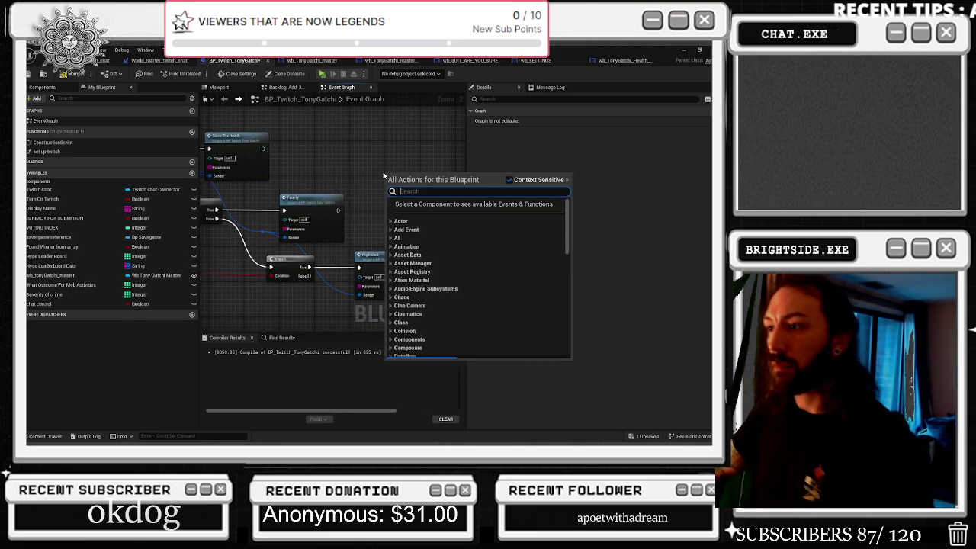
type("family")
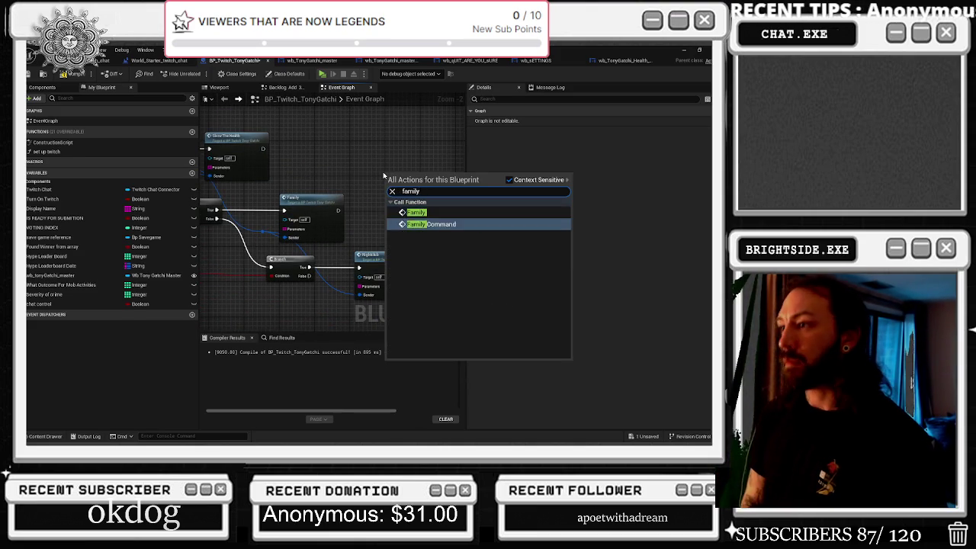
key("Return")
left_click_drag(464, 279, 422, 262)
right_click(423, 264)
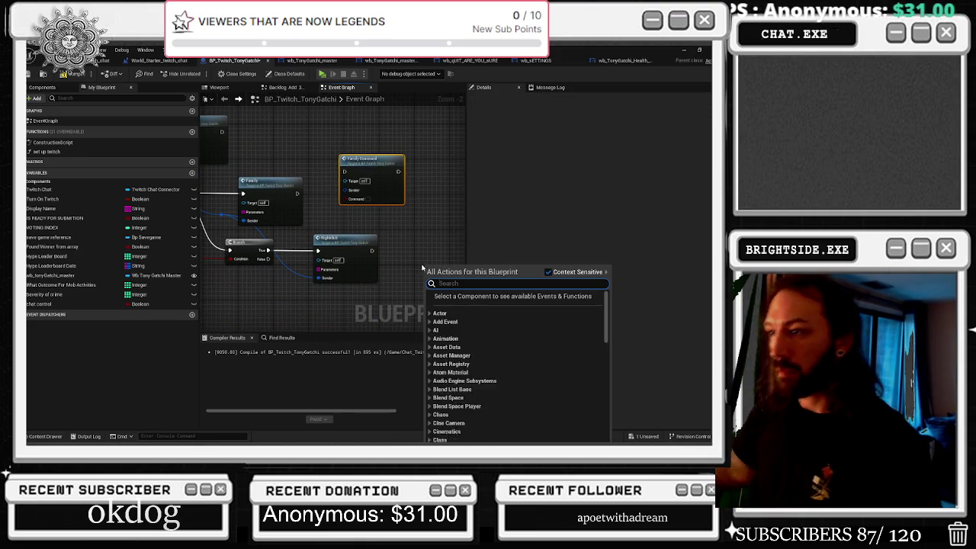
type("high")
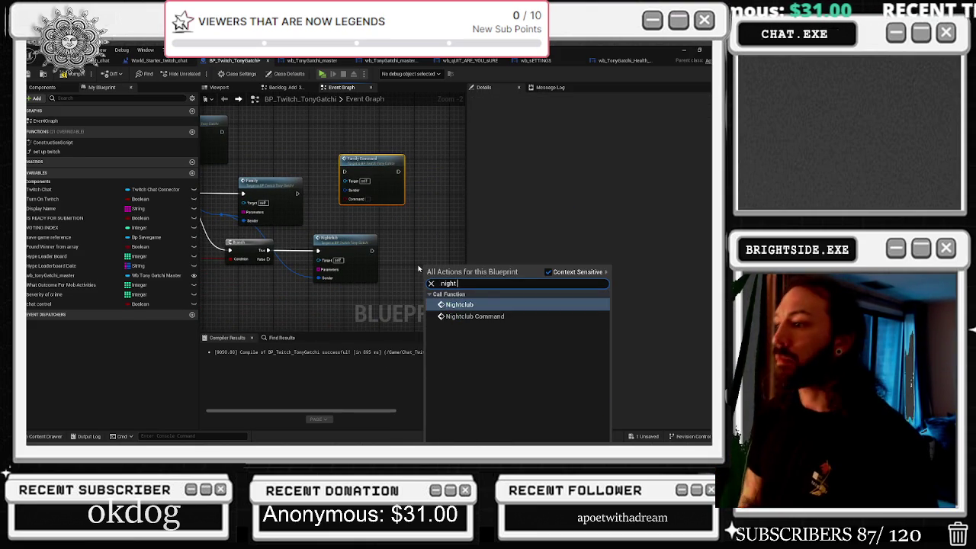
key("Escape")
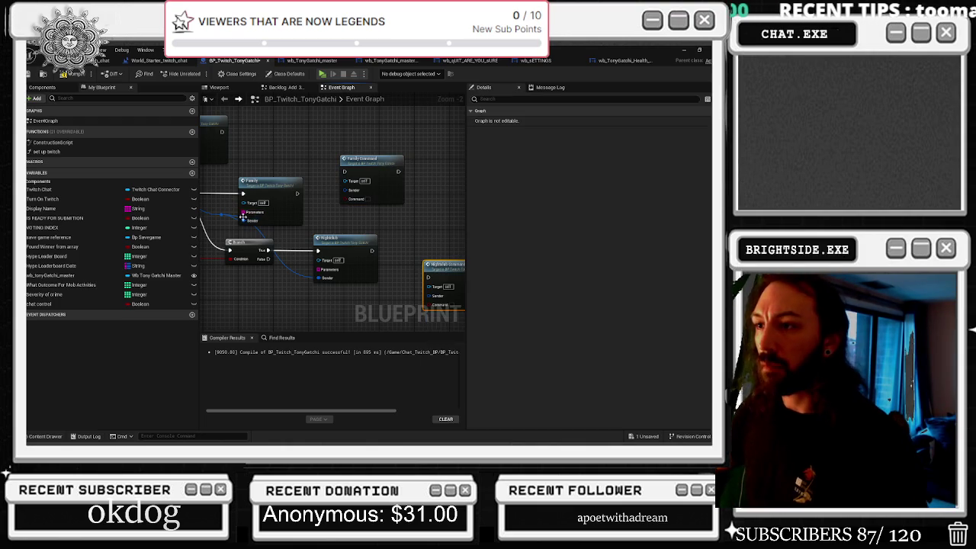
mouse_move(244, 219)
left_mouse_down()
mouse_move(327, 279)
mouse_move(418, 304)
mouse_move(429, 296)
left_mouse_up()
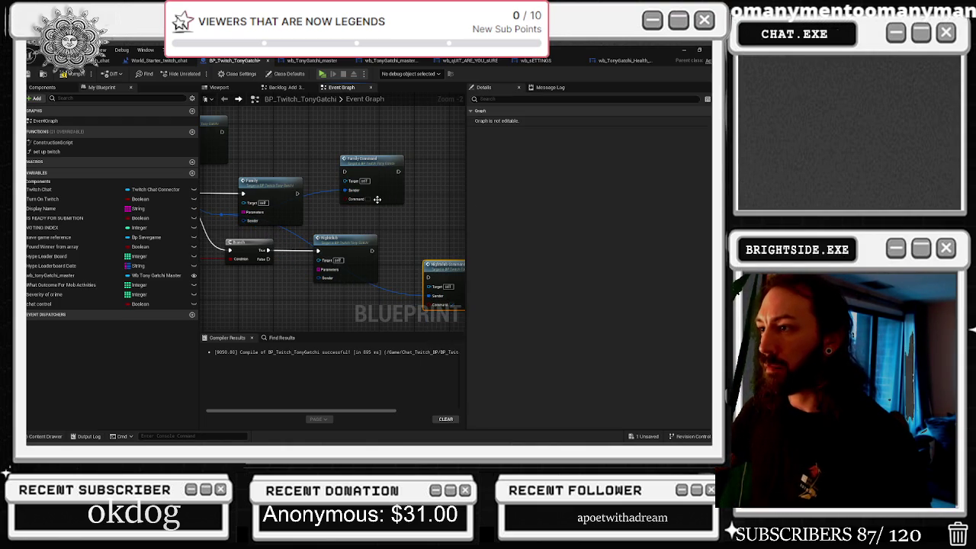
mouse_move(319, 251)
left_mouse_down()
mouse_move(427, 283)
mouse_move(327, 256)
left_mouse_up()
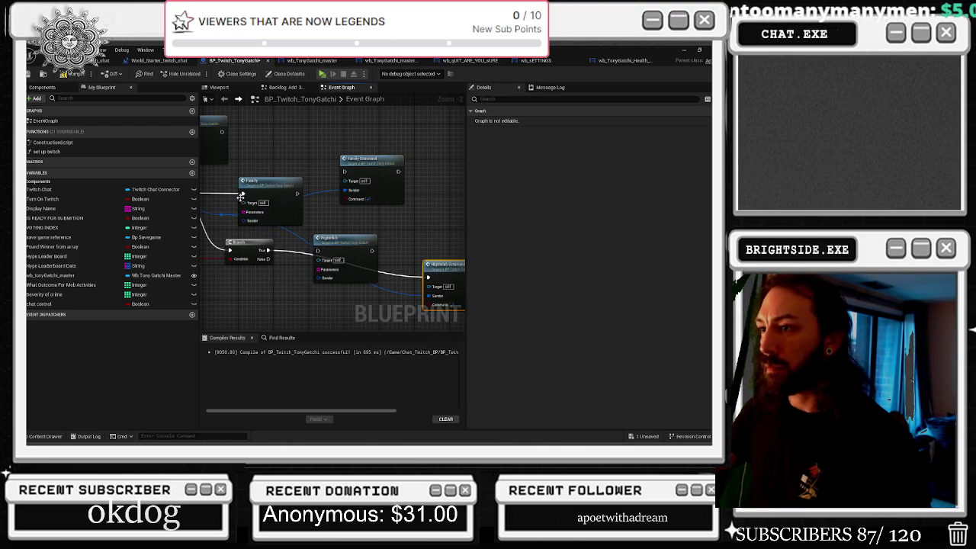
left_click_drag(242, 193, 340, 172)
left_click(287, 192)
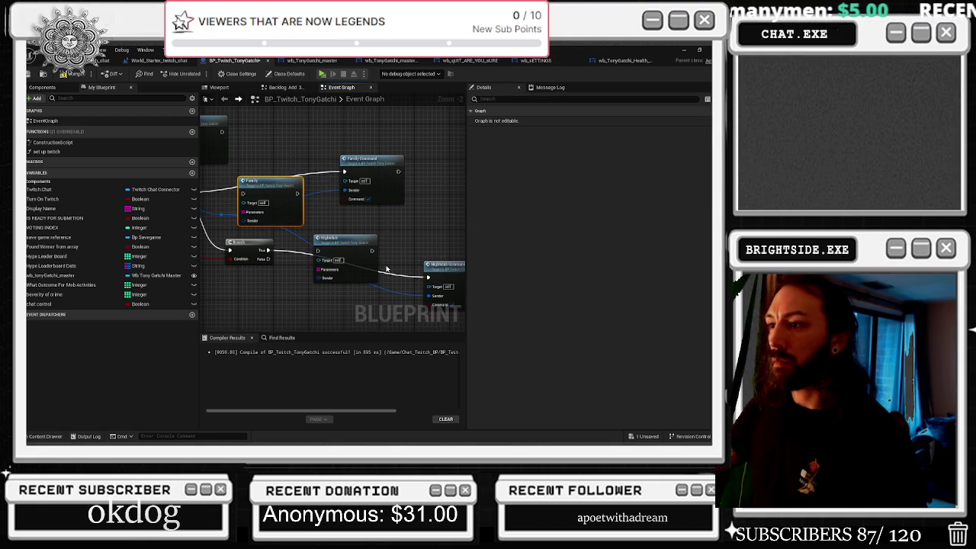
key("Delete")
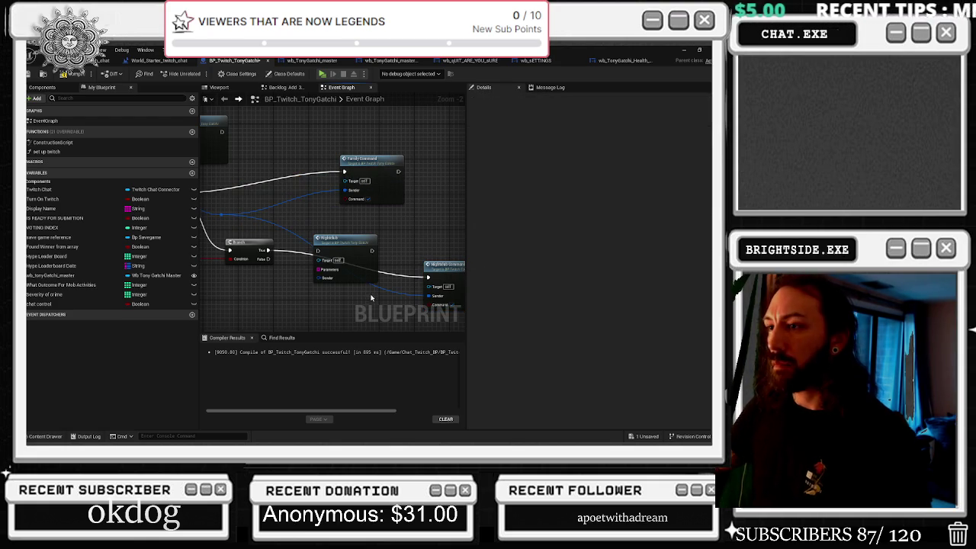
Step: Delete the old Nightclub node and move Nightclub Command into its place
left_click(355, 246)
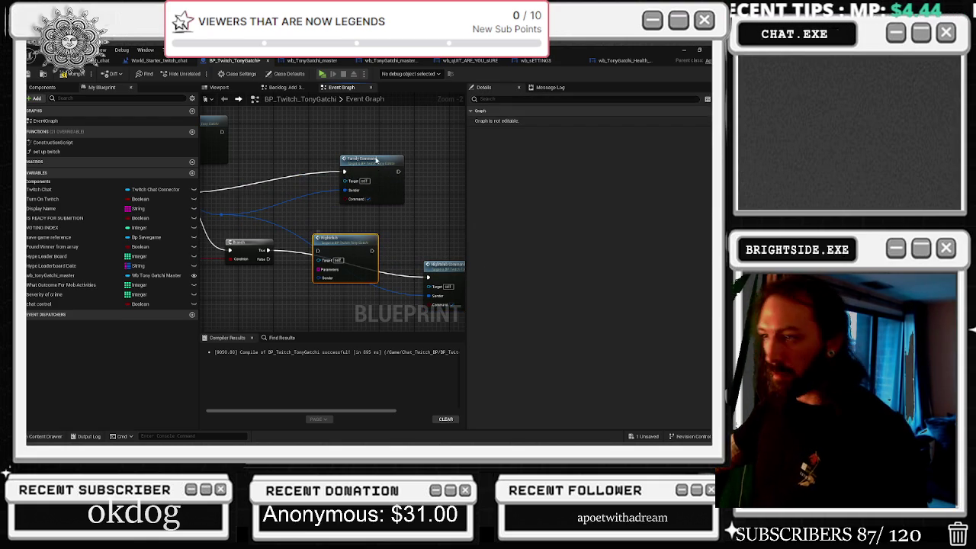
left_click_drag(379, 169, 387, 191)
left_click(327, 240)
key("Delete")
mouse_move(451, 285)
left_mouse_down()
mouse_move(349, 250)
mouse_move(379, 259)
left_mouse_up()
Step: Launch the game with Play from the World_Starter level editor
left_click(305, 152)
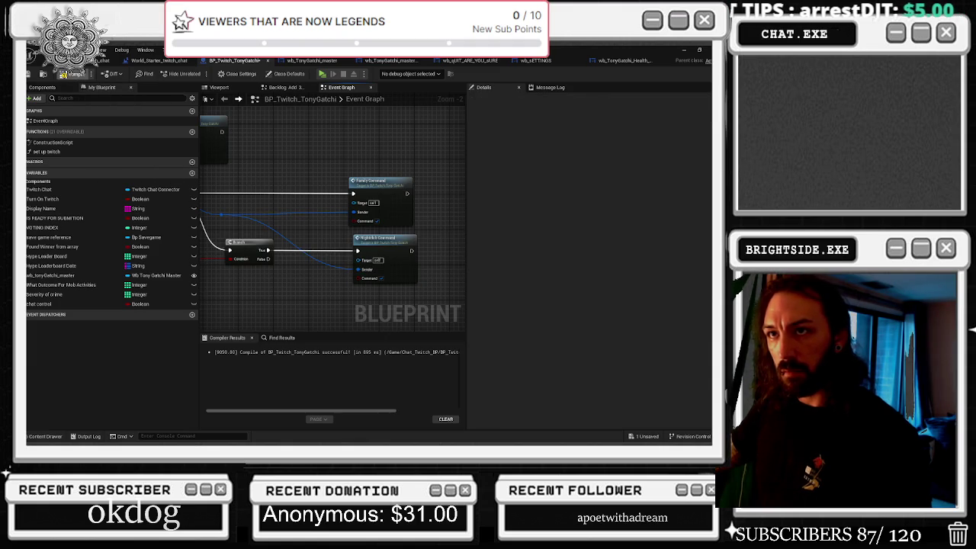
left_click(64, 74)
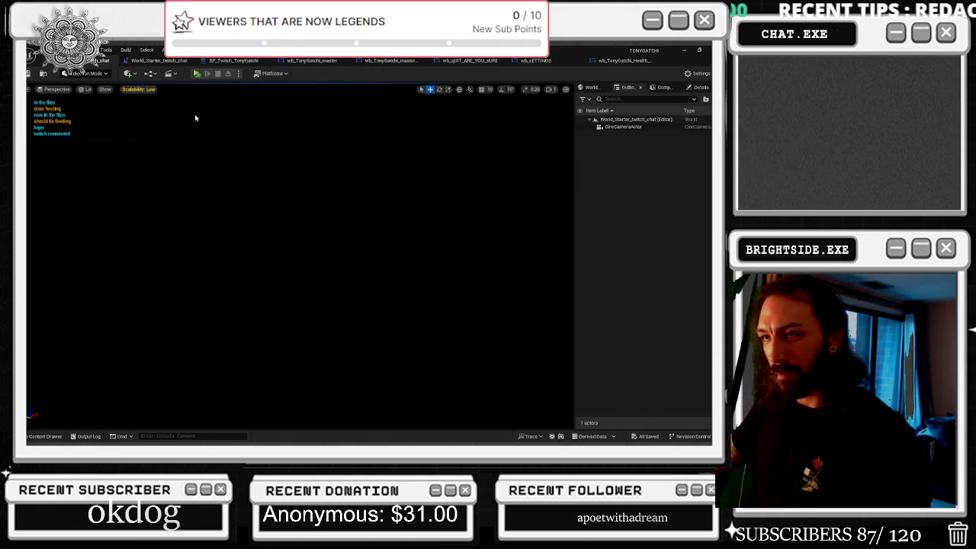
left_click(196, 74)
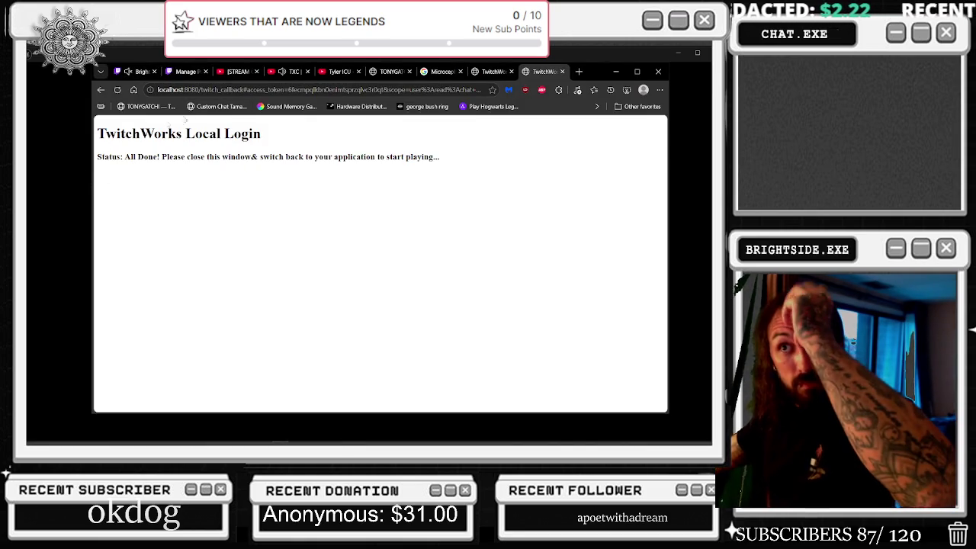
Step: Go from the TwitchWorks All Done page back to the running Tonygotchi game
key("alt+Tab")
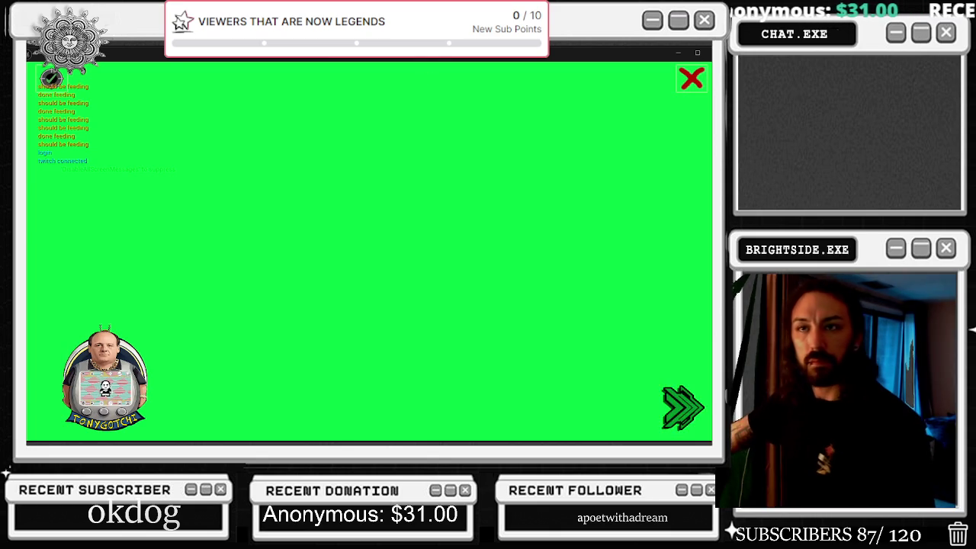
Step: Switch the pet Overlay setting OFF then ON, close settings, and raise the Quit confirmation
left_click(51, 77)
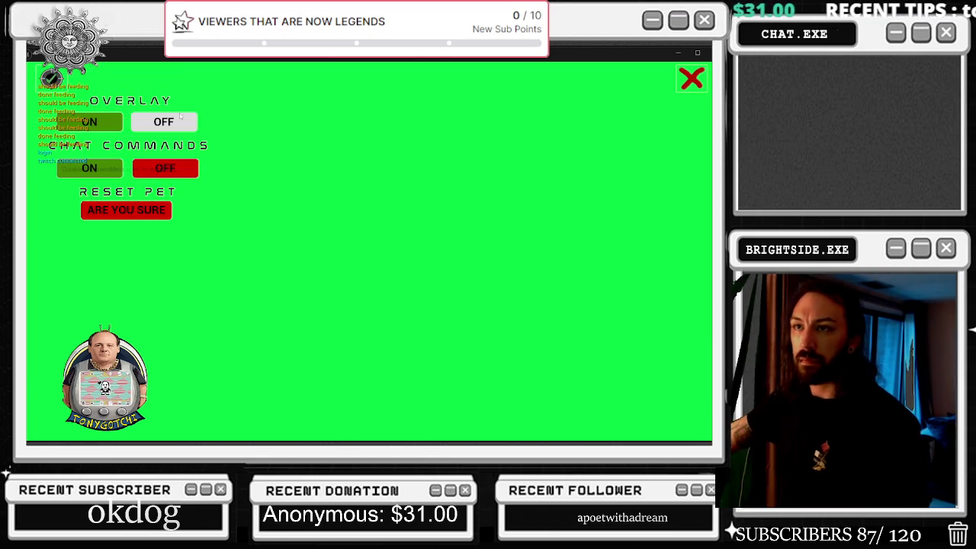
left_click(180, 116)
left_click(171, 124)
left_click(89, 122)
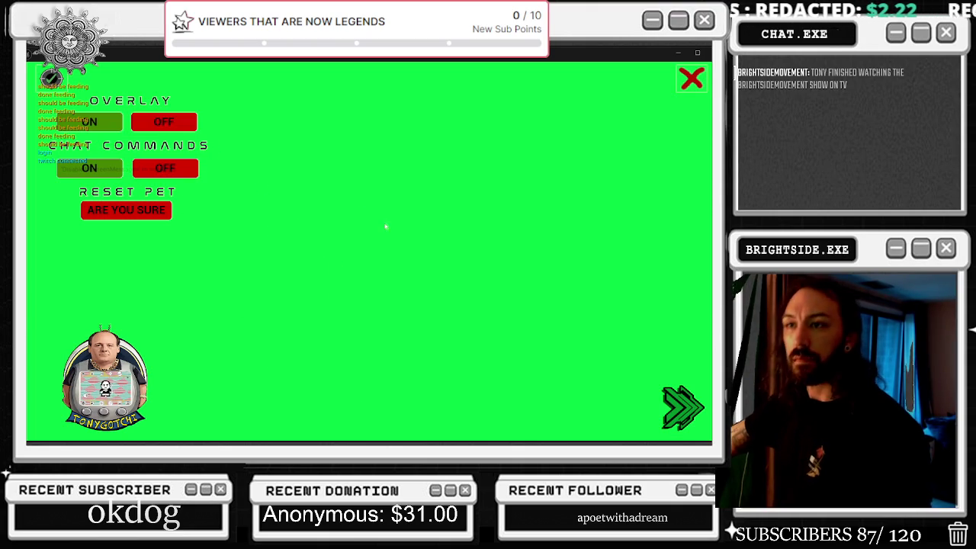
left_click(691, 77)
left_click(691, 78)
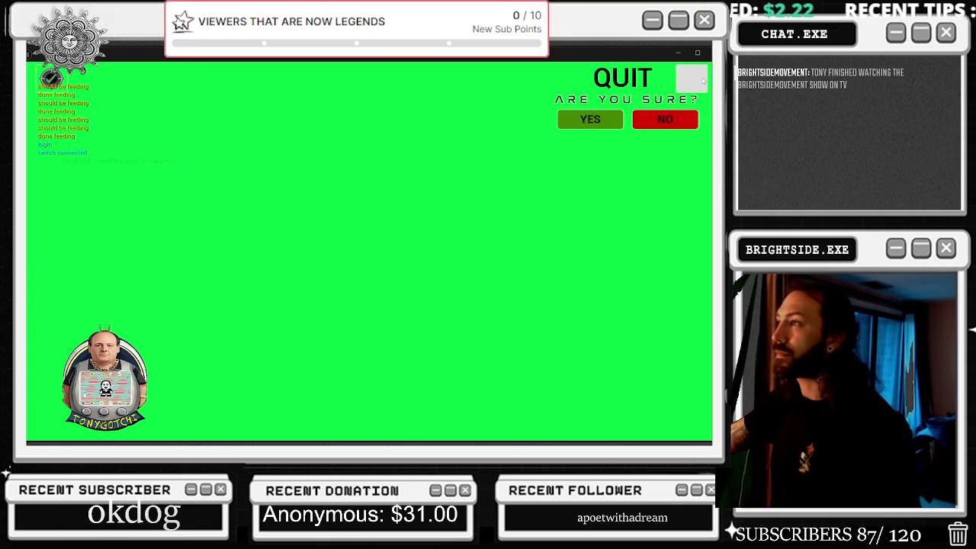
Step: Answer NO to the quit prompt twice, then return to the World_Starter_twitch_chat level editor
left_click(678, 117)
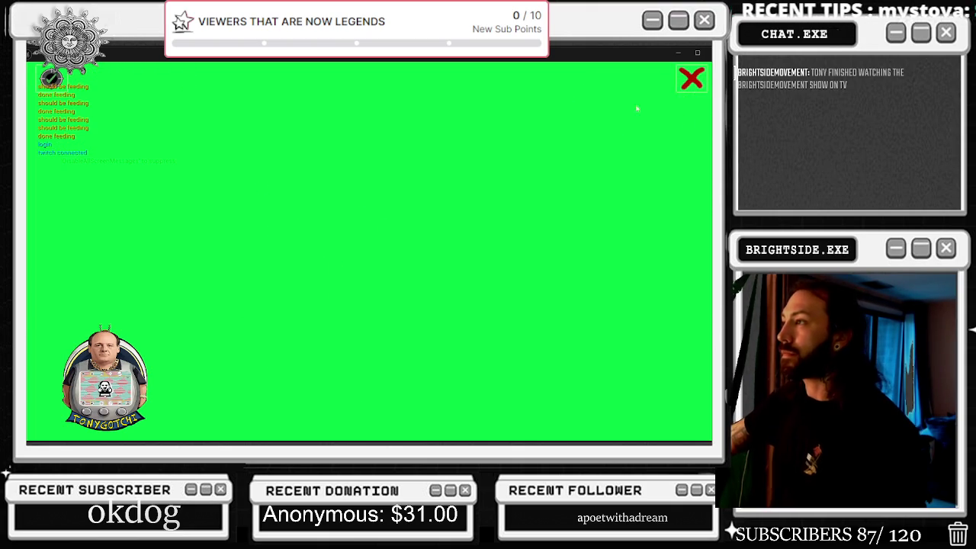
left_click(691, 78)
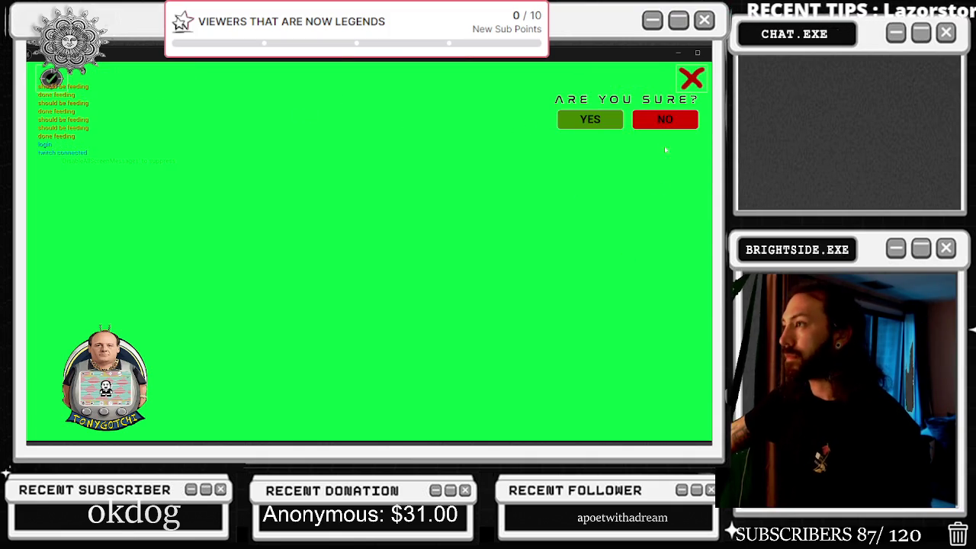
left_click(664, 119)
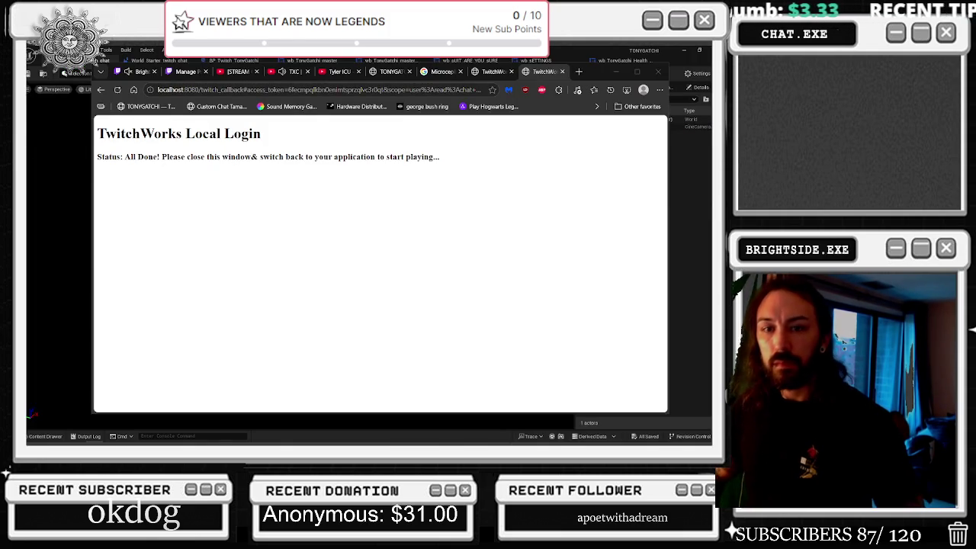
key("alt+Tab")
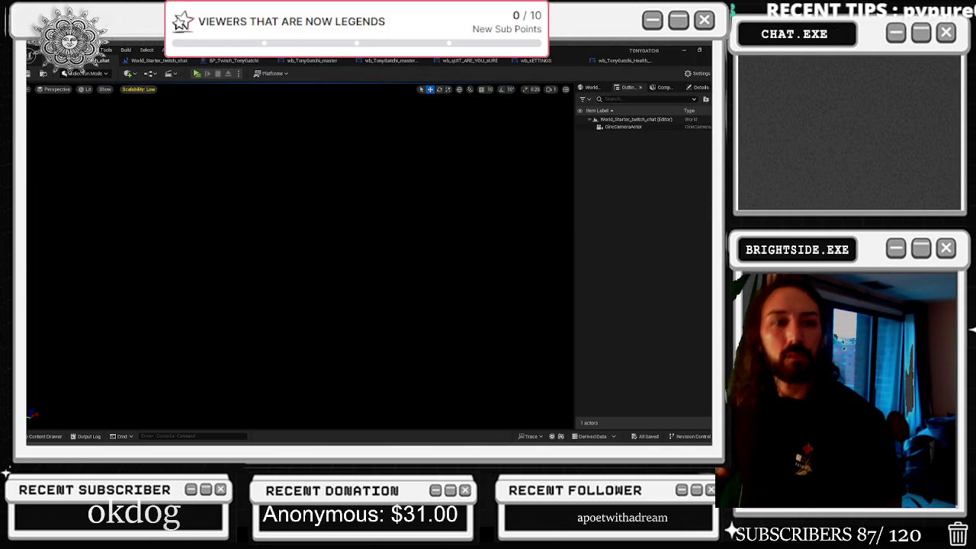
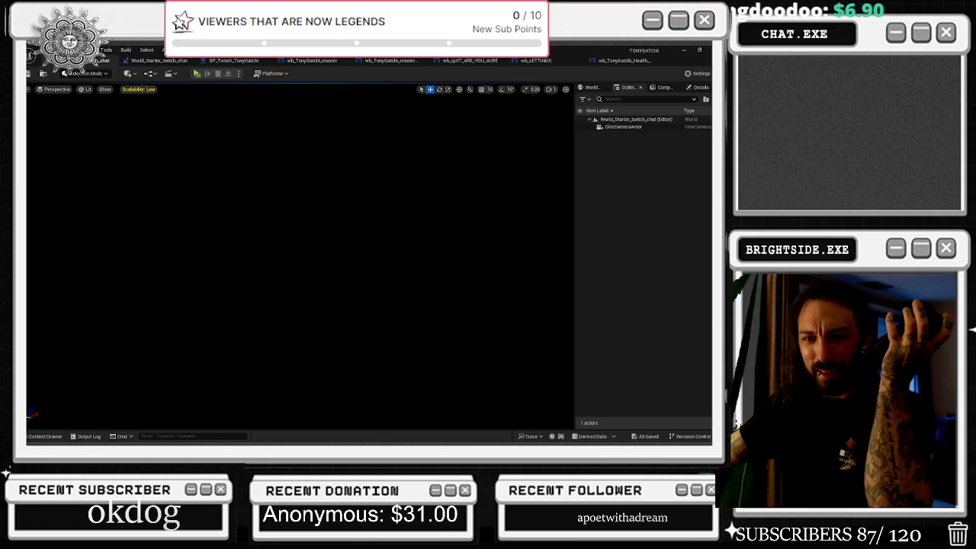
Step: Test-play the game, stop it, and bring up the wb_TonyGatchi_master event graph
left_click(197, 74)
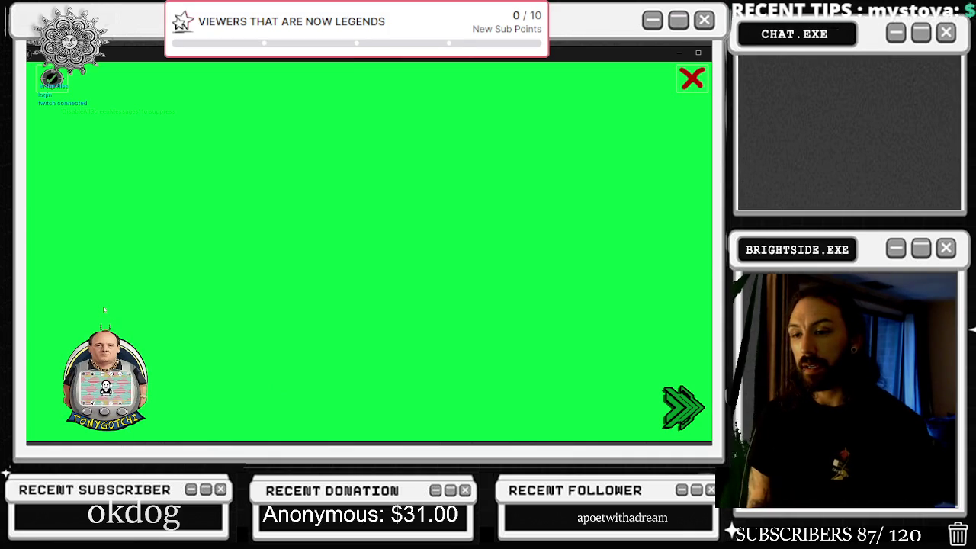
key("Escape")
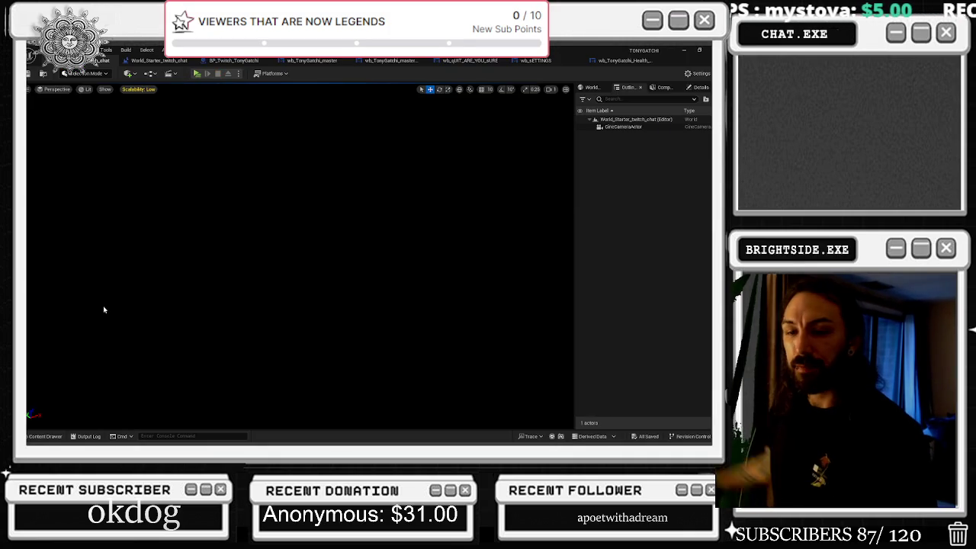
left_click(234, 60)
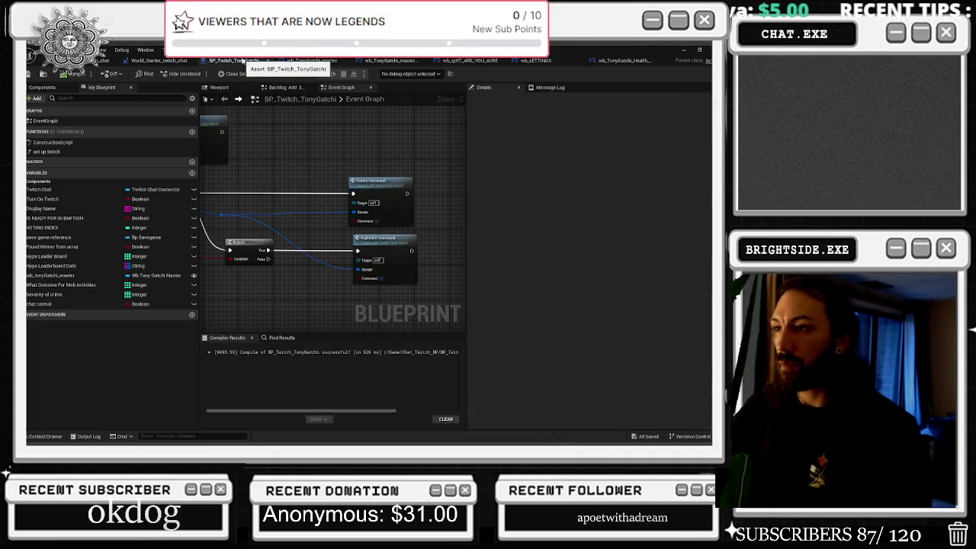
left_click(313, 60)
Step: Nudge the health-bars and toilet-sprite comment boxes slightly left
scroll(357, 166, "down", 2)
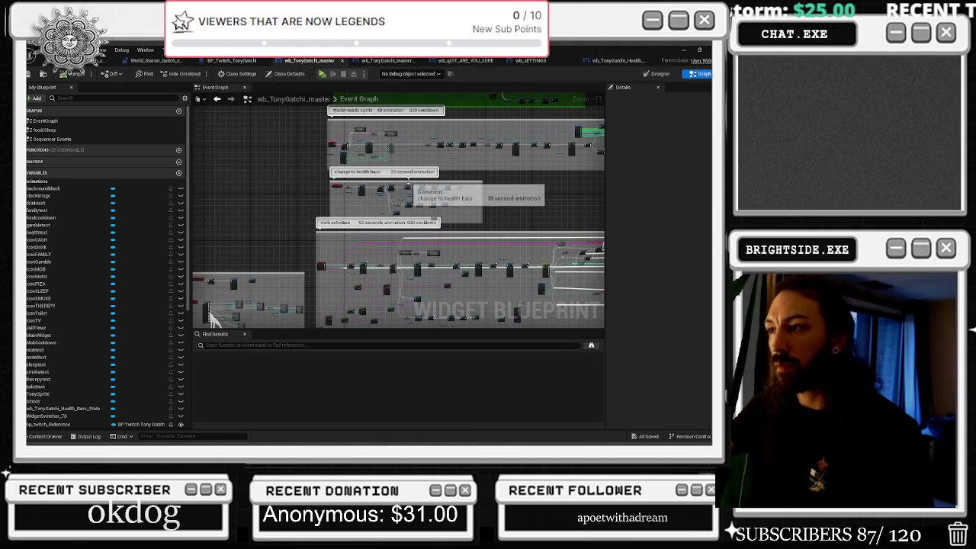
left_click_drag(410, 186, 393, 185)
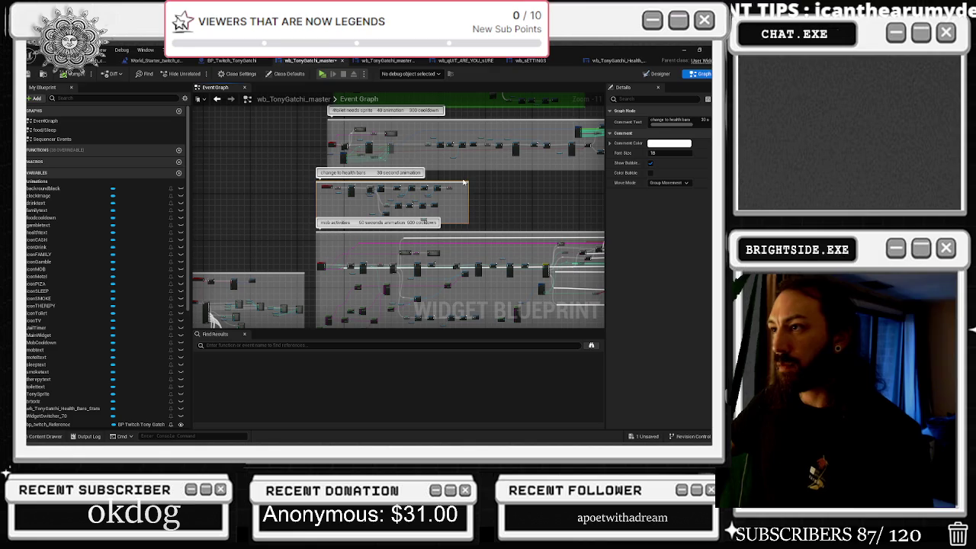
left_click_drag(453, 121, 443, 121)
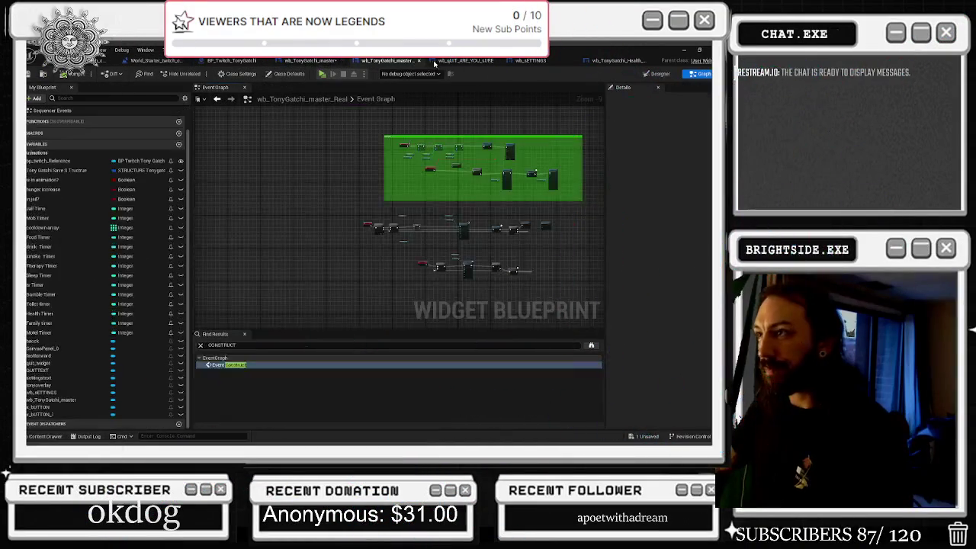
Step: Bring up the wb_QUIT_ARE_YOU_SURE confirmation widget's layout by dragging its tab
left_click_drag(449, 62, 518, 65)
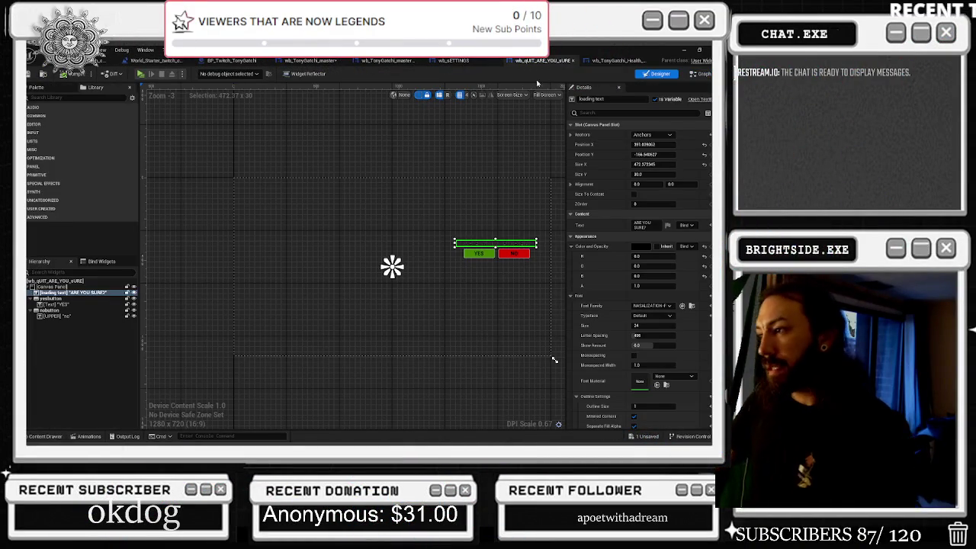
Step: Check the Health_Bars_Stats graph, then show wb_TonyGatchi_master in the Designer layout
left_click(603, 61)
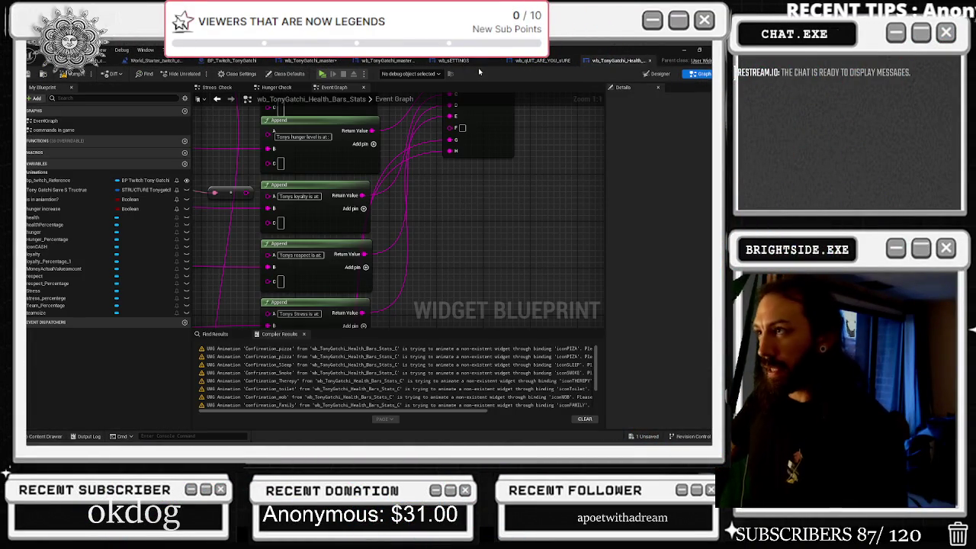
scroll(444, 227, "down", 15)
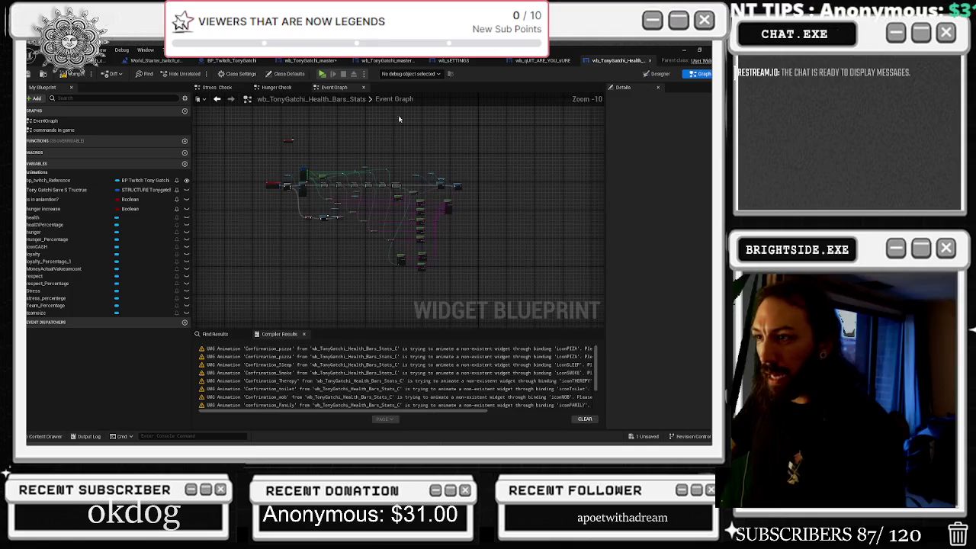
left_click(294, 61)
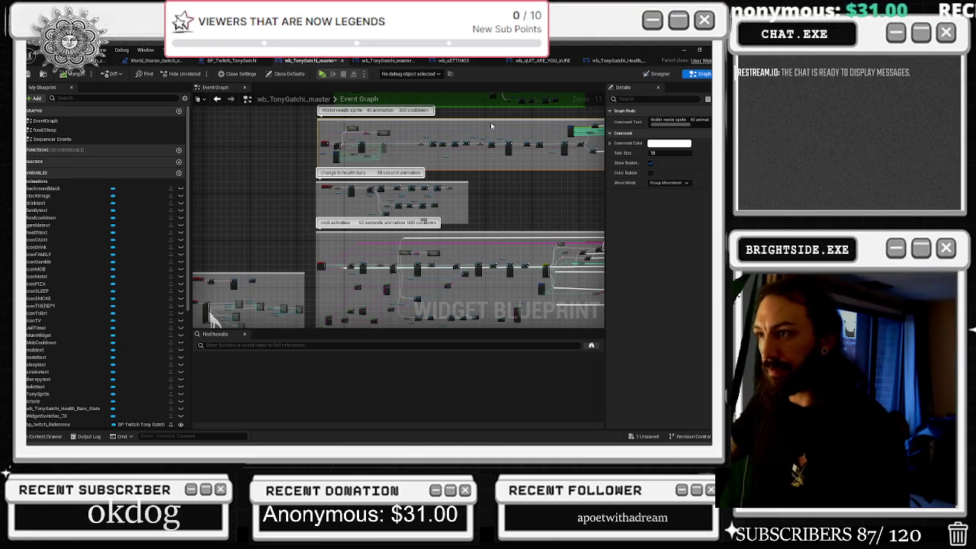
key("shift+F4")
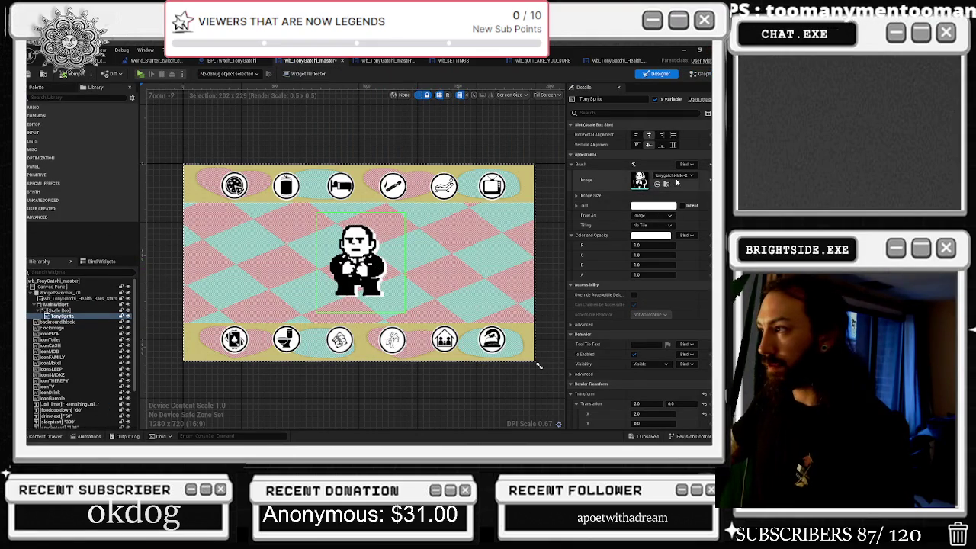
left_click(666, 185)
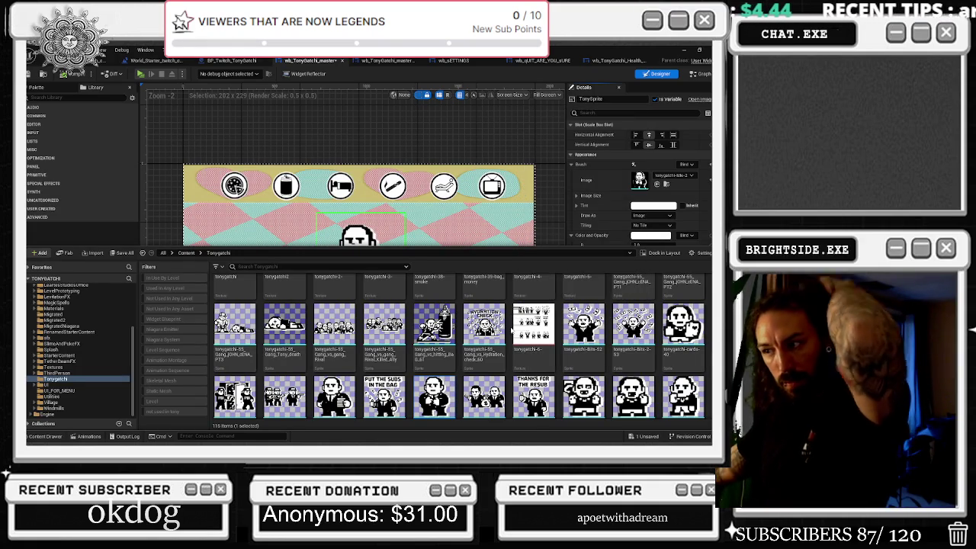
scroll(510, 331, "down", 2)
scroll(478, 412, "down", 5)
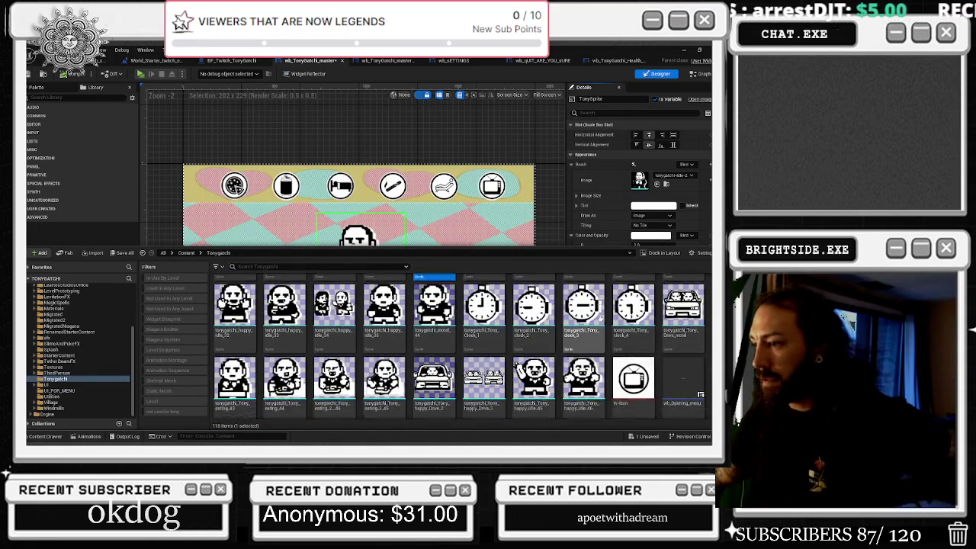
scroll(478, 392, "up", 10)
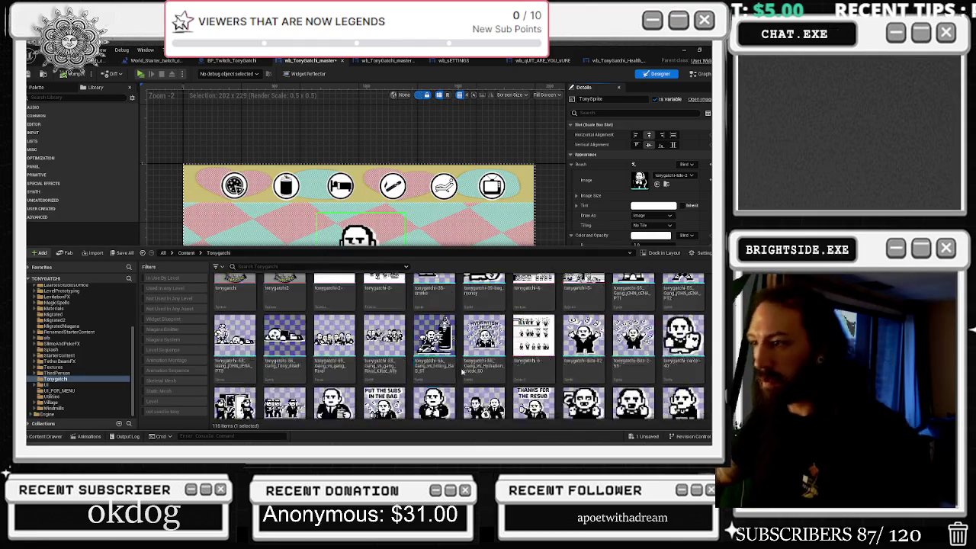
scroll(518, 351, "up", 4)
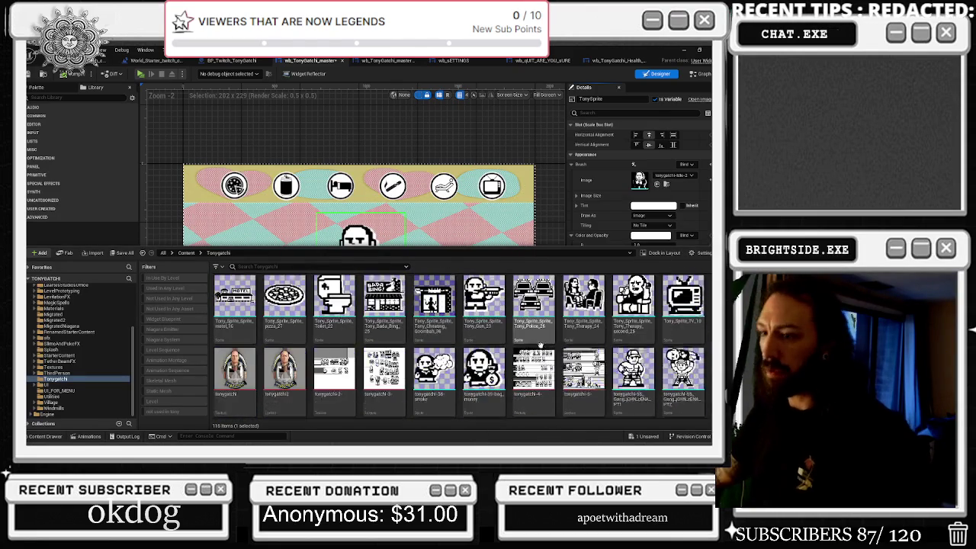
scroll(554, 345, "up", 3)
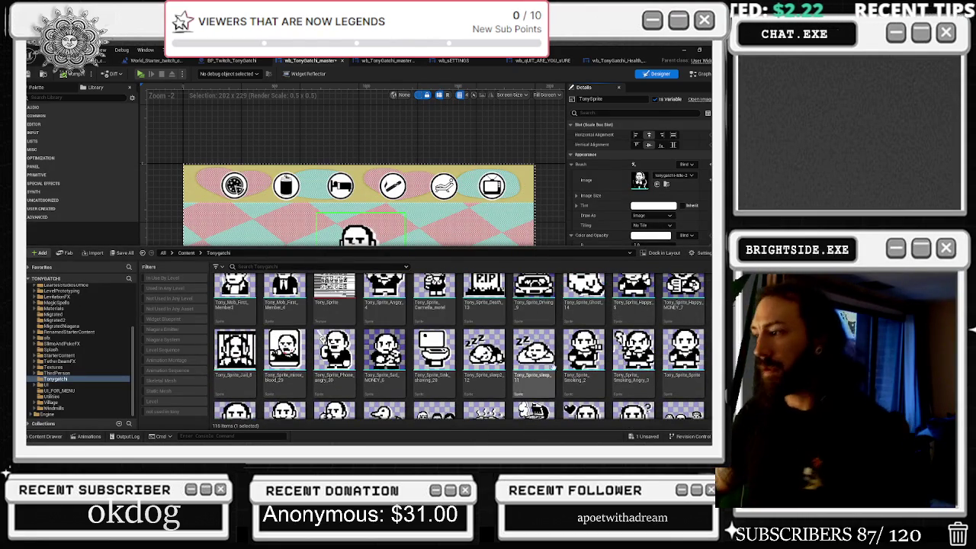
scroll(554, 368, "up", 1)
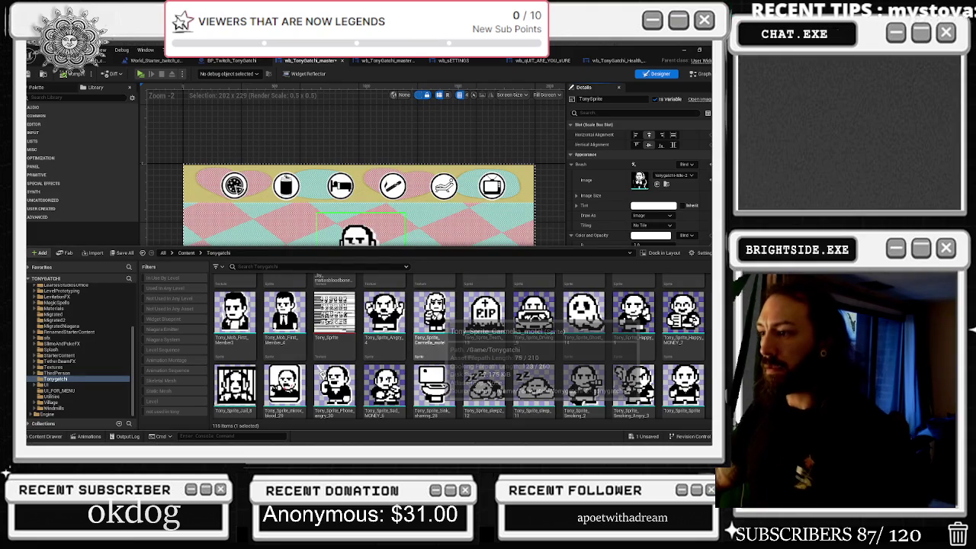
scroll(446, 328, "up", 2)
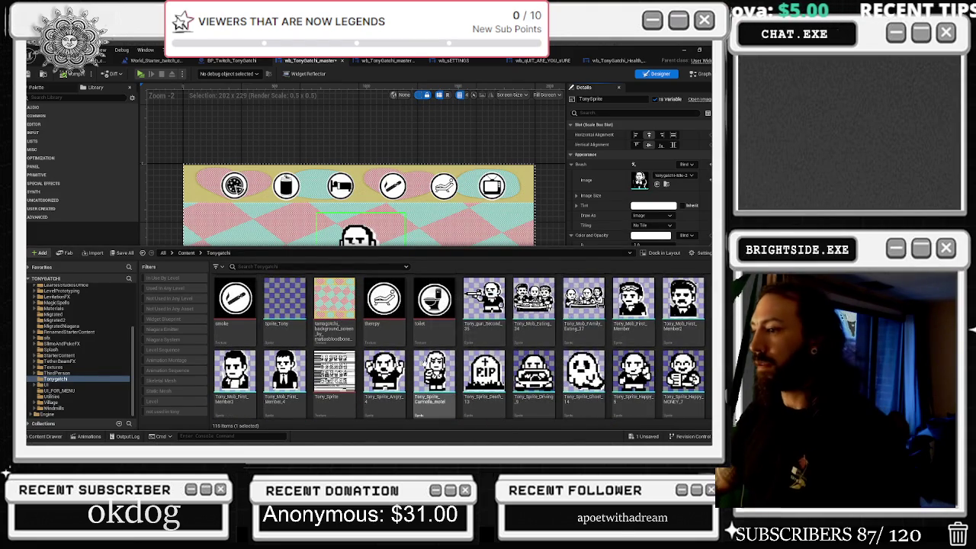
right_click(429, 367)
key("Escape")
scroll(537, 370, "up", 2)
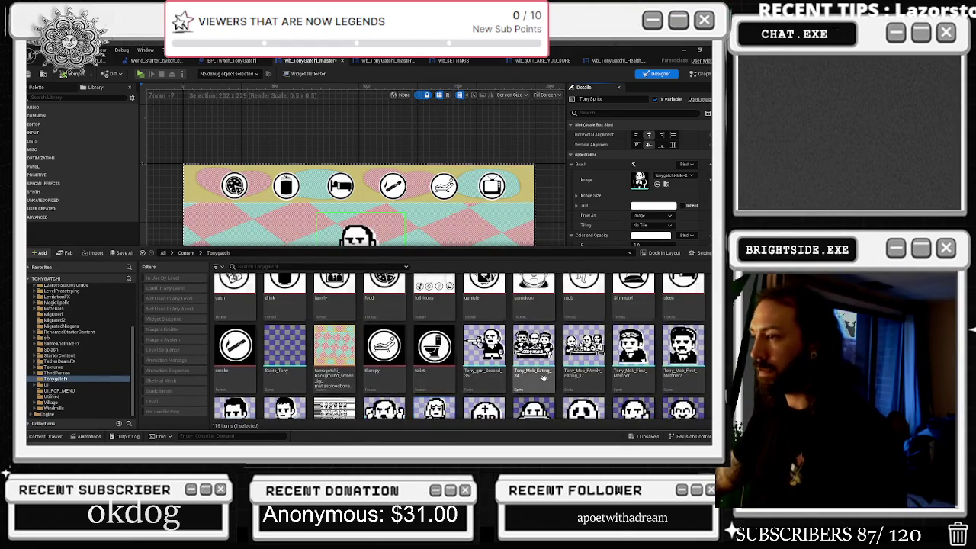
scroll(537, 370, "down", 2)
right_click(432, 370)
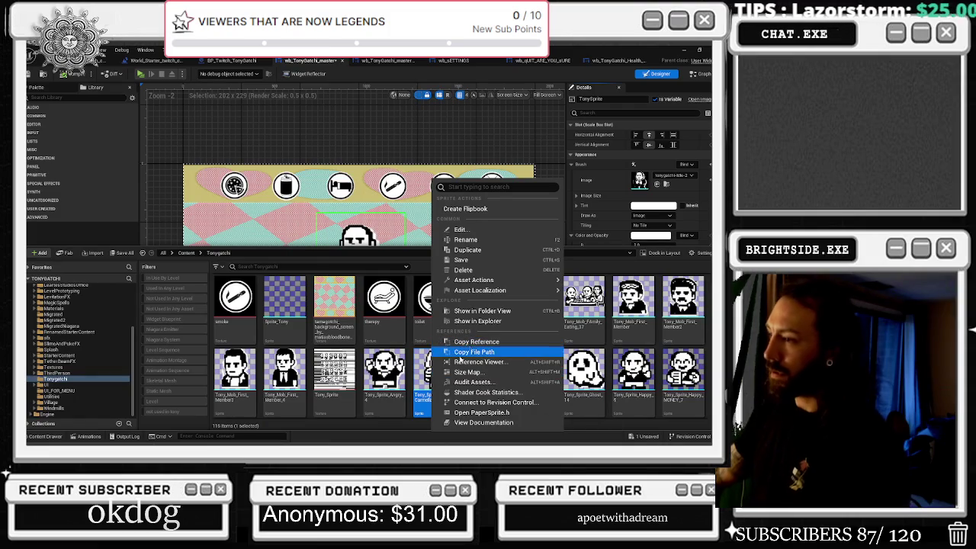
left_click(465, 322)
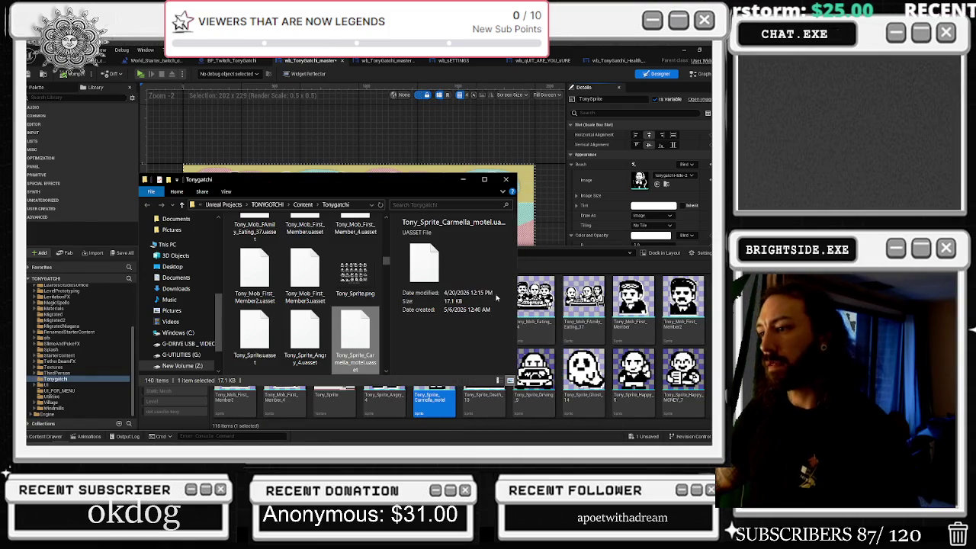
left_click(431, 396)
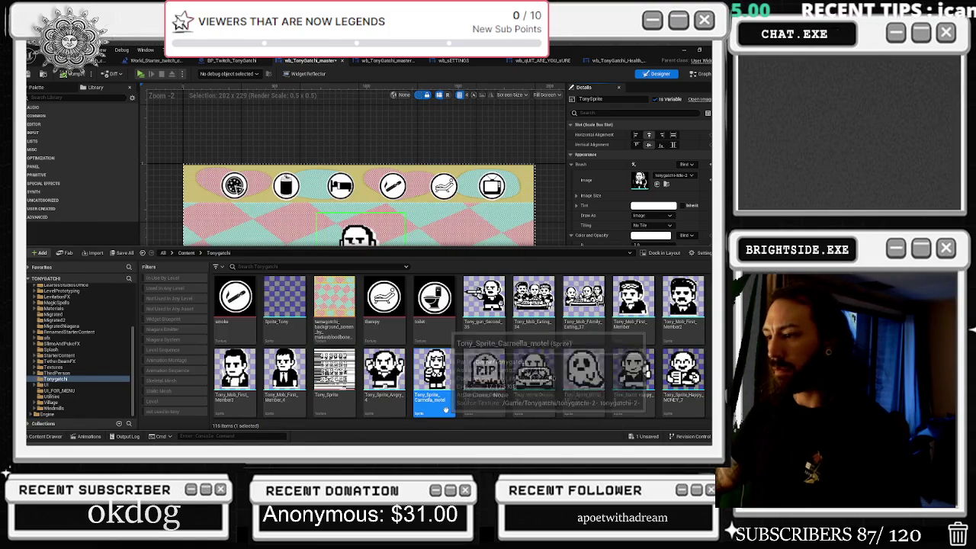
key("F2")
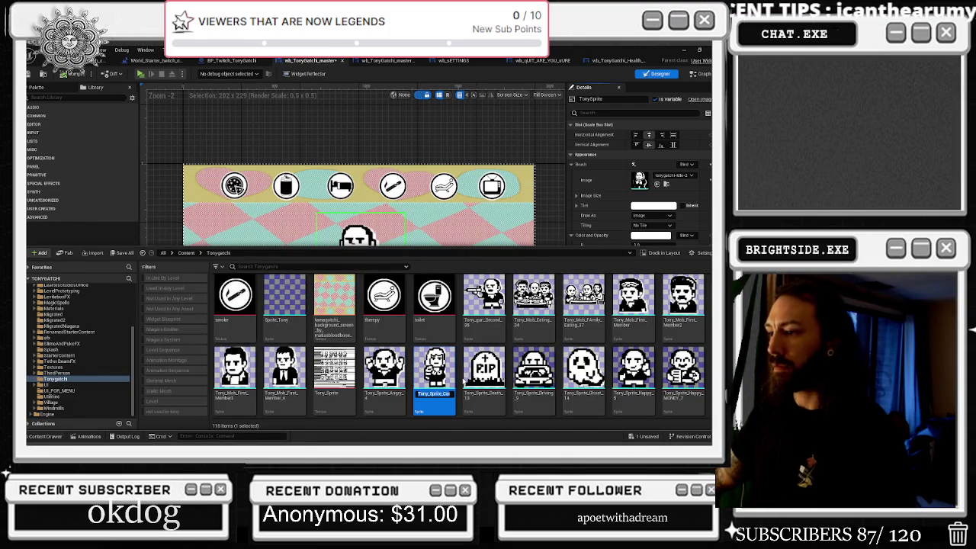
left_click(355, 148)
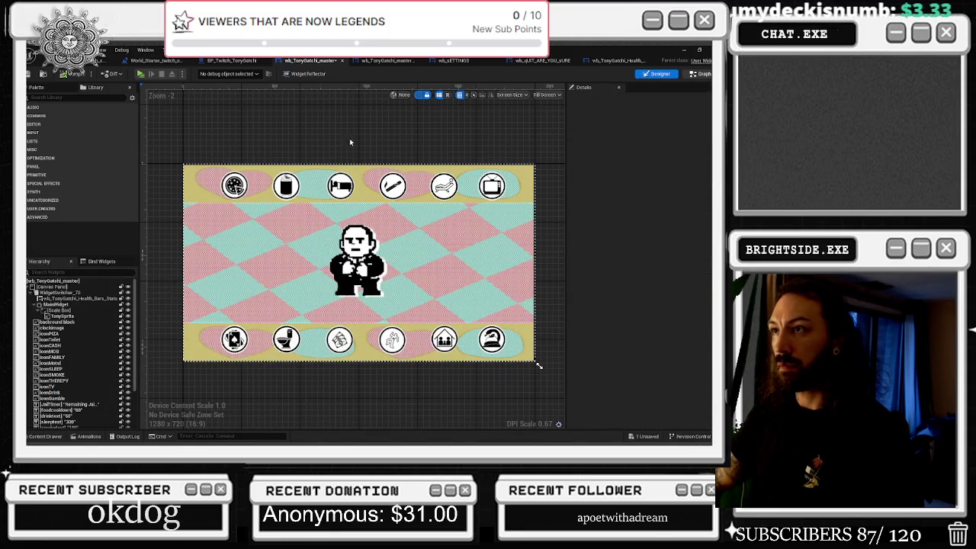
key("ctrl+shift+g")
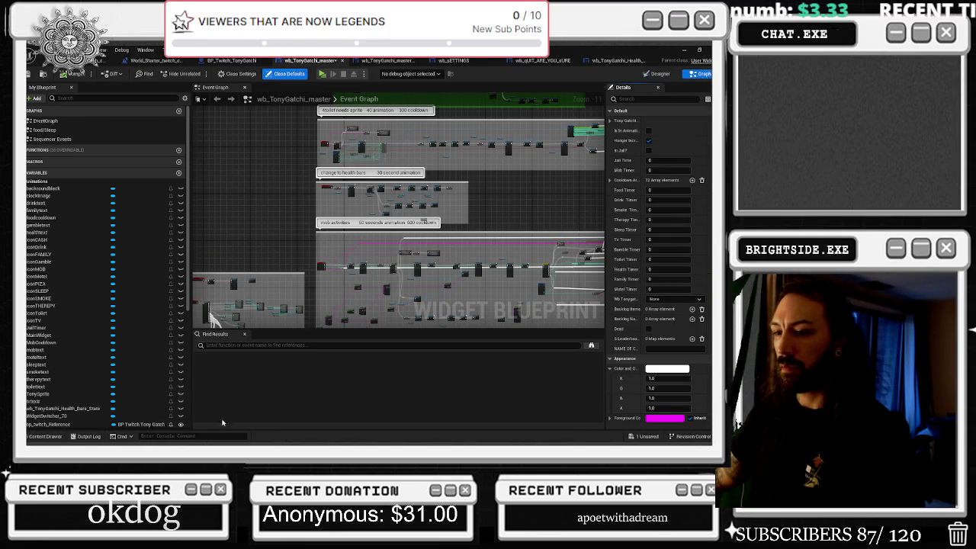
Step: Find the Carmella motel sprite's Set Brush node and split its image size into X and Y
key("Return")
double_click(271, 371)
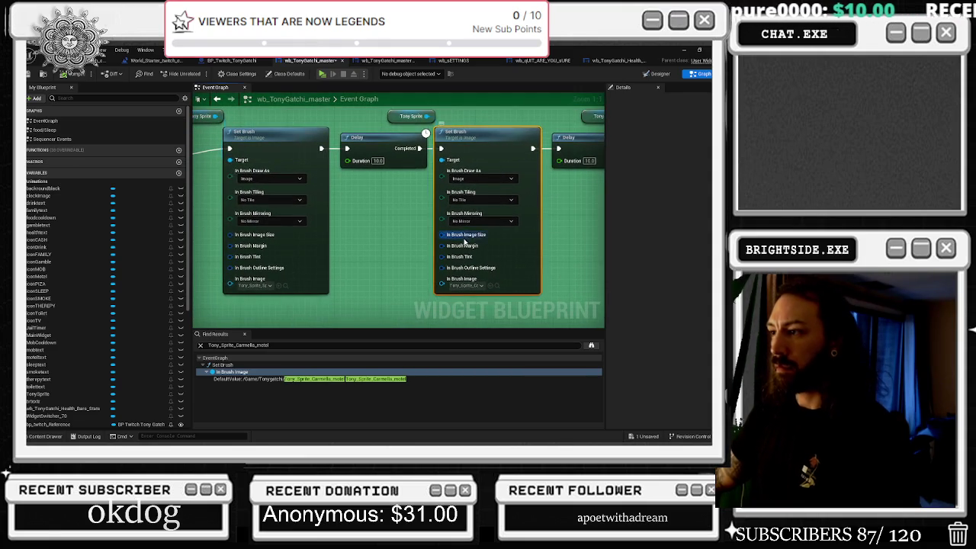
right_click(462, 239)
key("Escape")
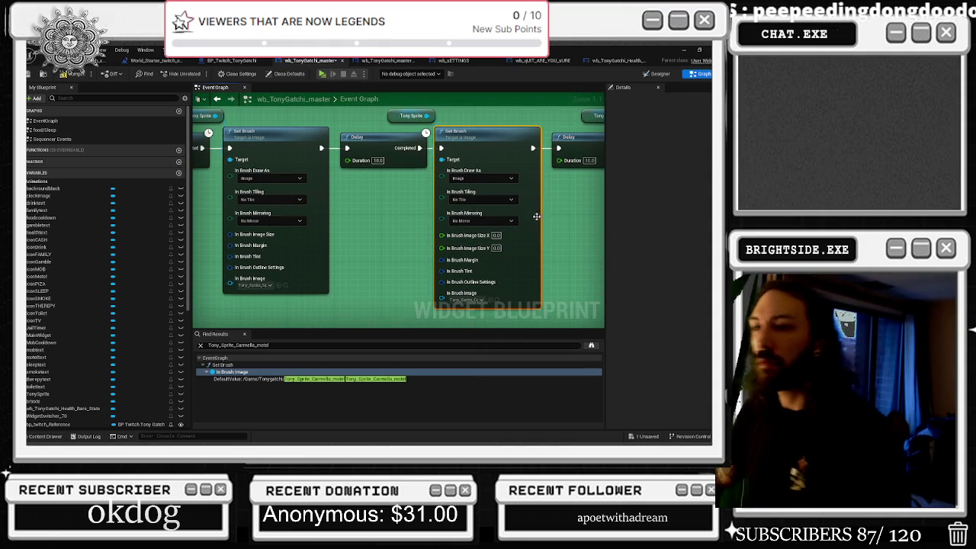
Step: Look over the neighbouring Set Brush nodes and locate the Carmella motel sprite asset
left_click_drag(405, 225, 149, 241)
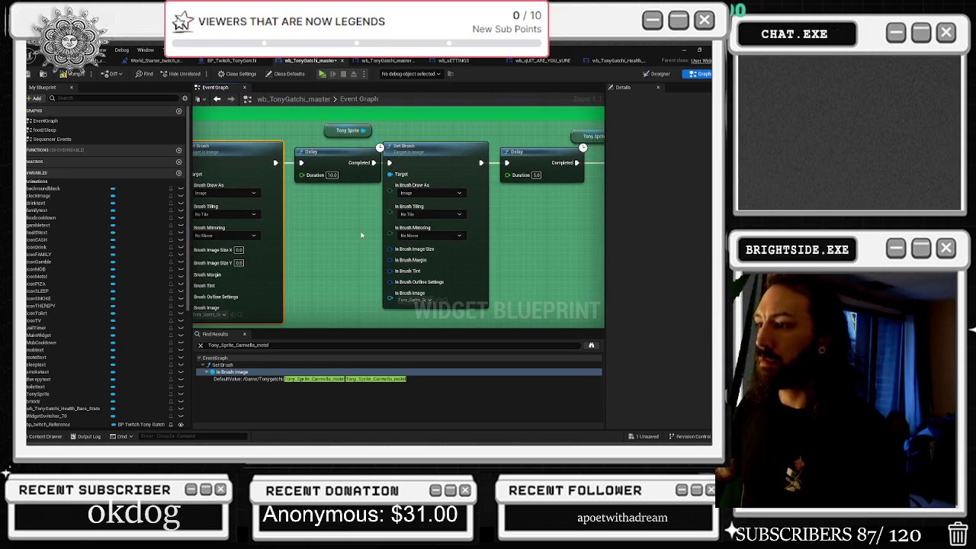
left_click_drag(362, 235, 468, 163)
left_click(545, 236)
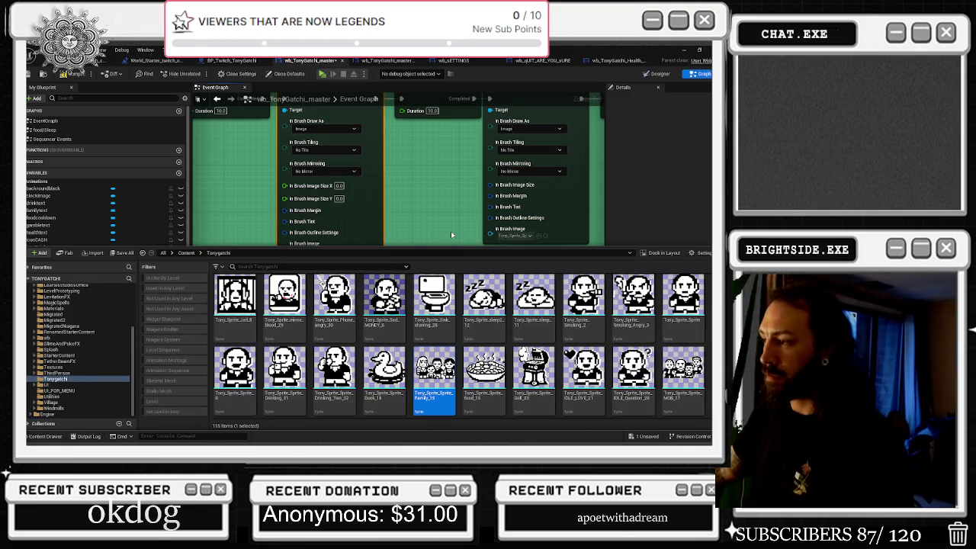
left_click(443, 210)
scroll(347, 255, "down", 4)
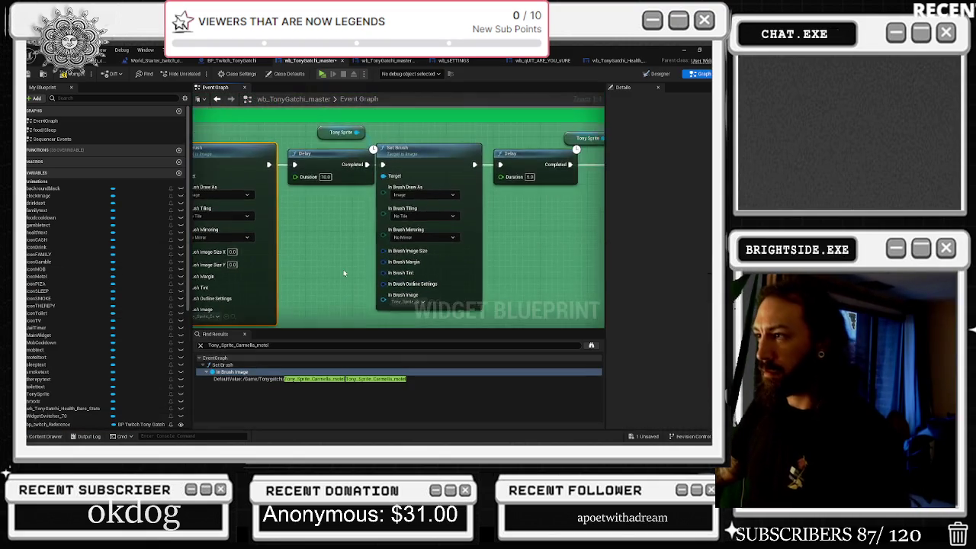
left_click(400, 216)
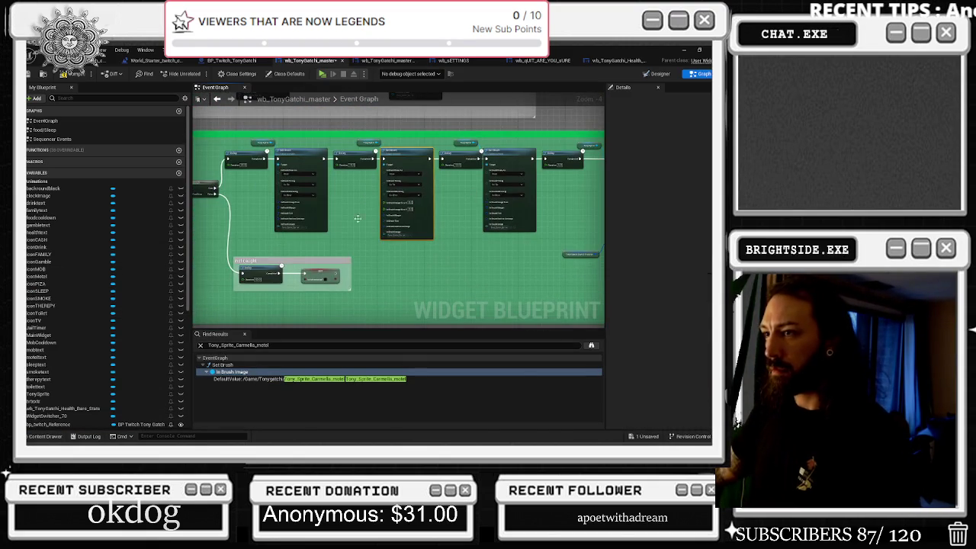
left_click(411, 267)
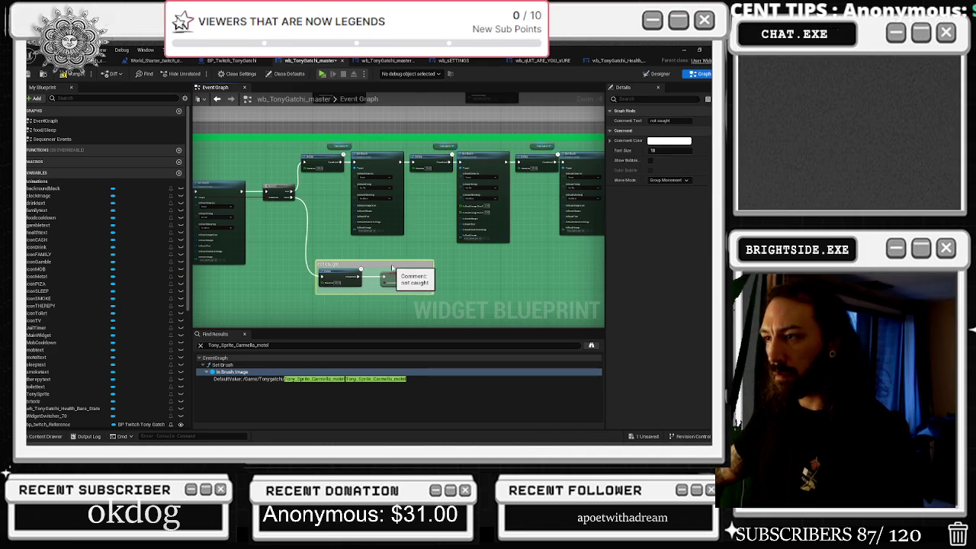
scroll(419, 233, "up", 2)
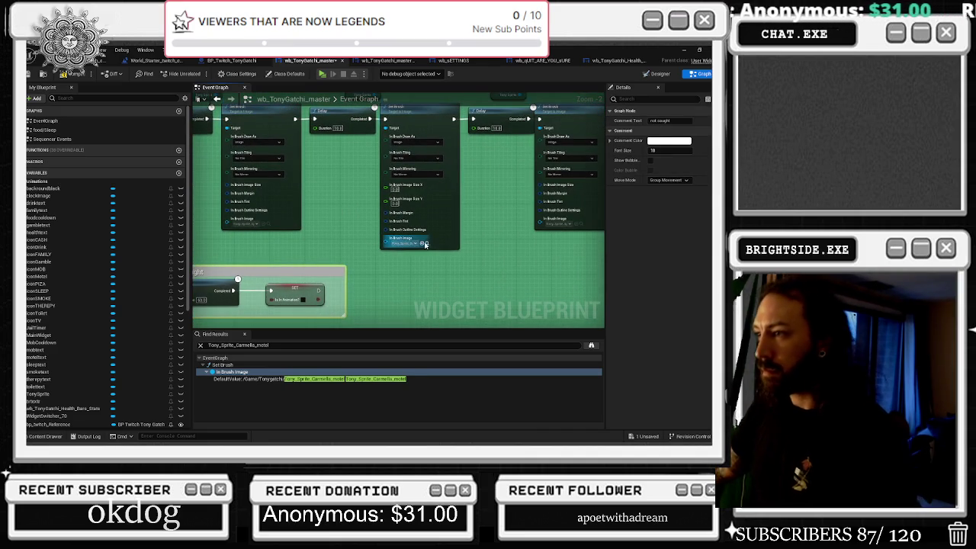
left_click(423, 242)
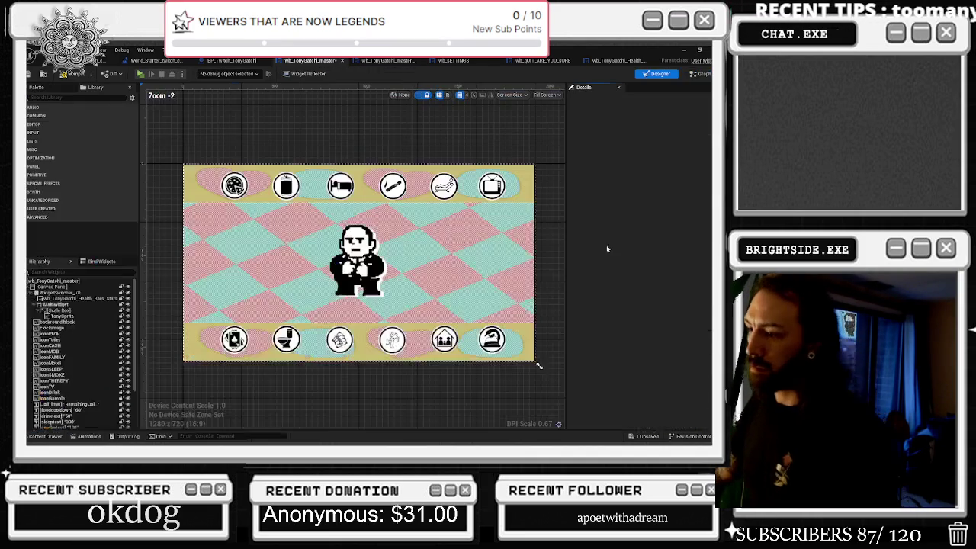
Step: Preview the Carmella motel sprite on TonySprite and read its 126 × 192 image size
left_click(63, 315)
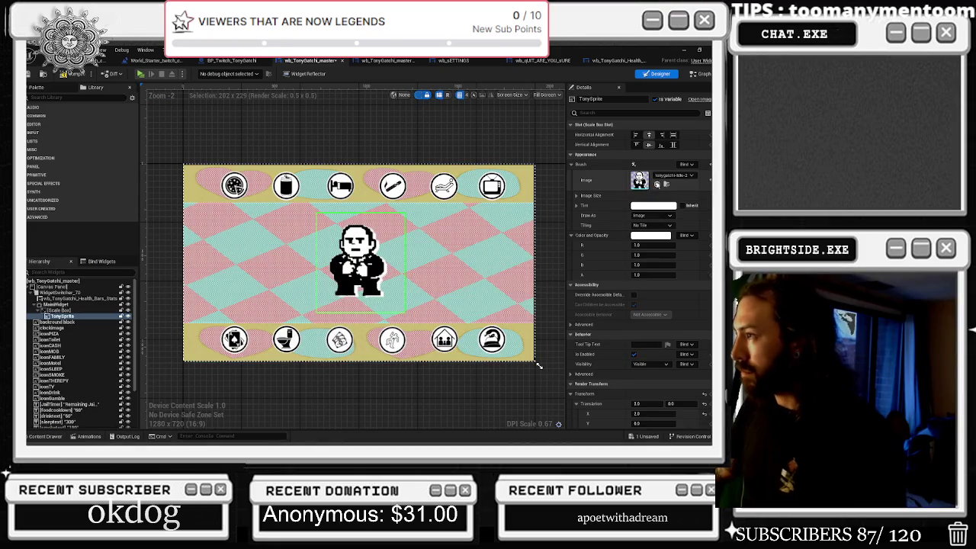
left_click(657, 186)
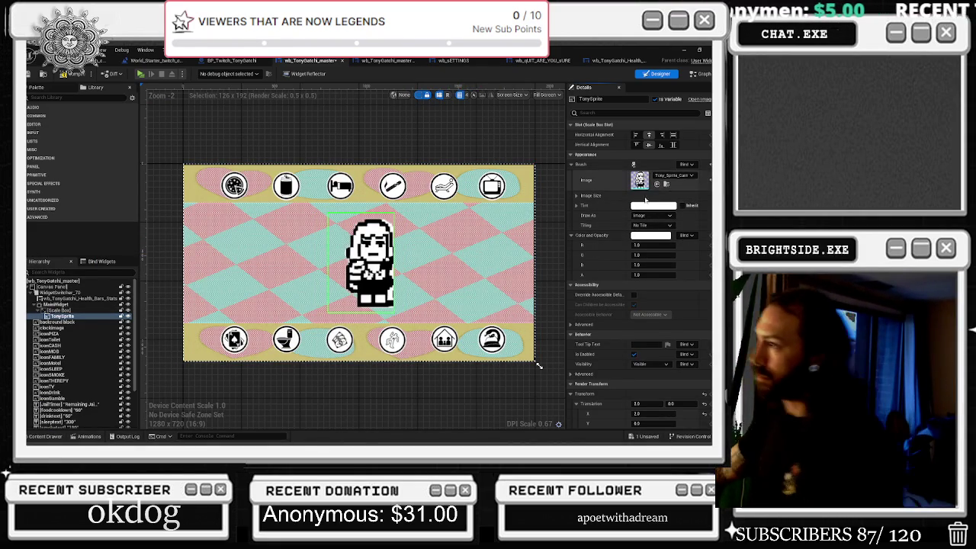
left_click(613, 195)
left_click(644, 205)
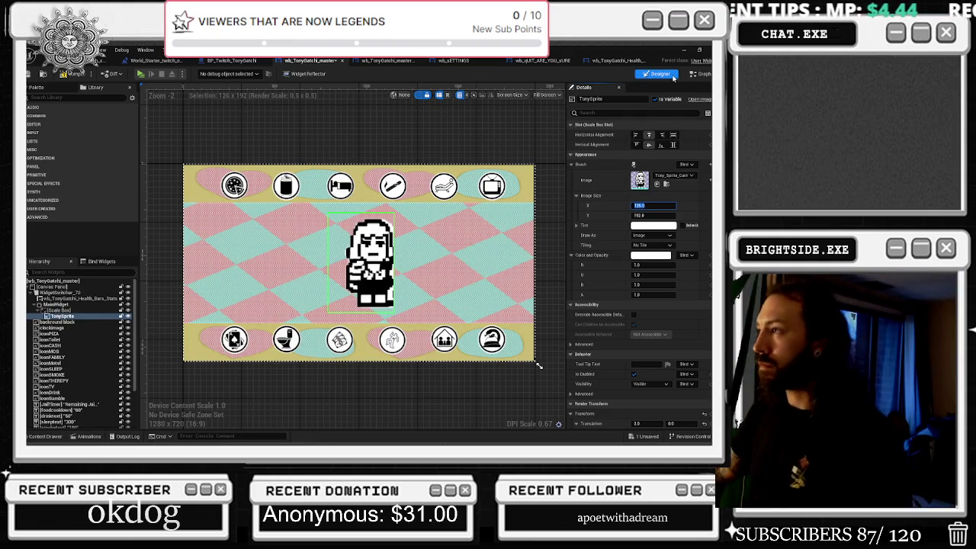
left_click(695, 112)
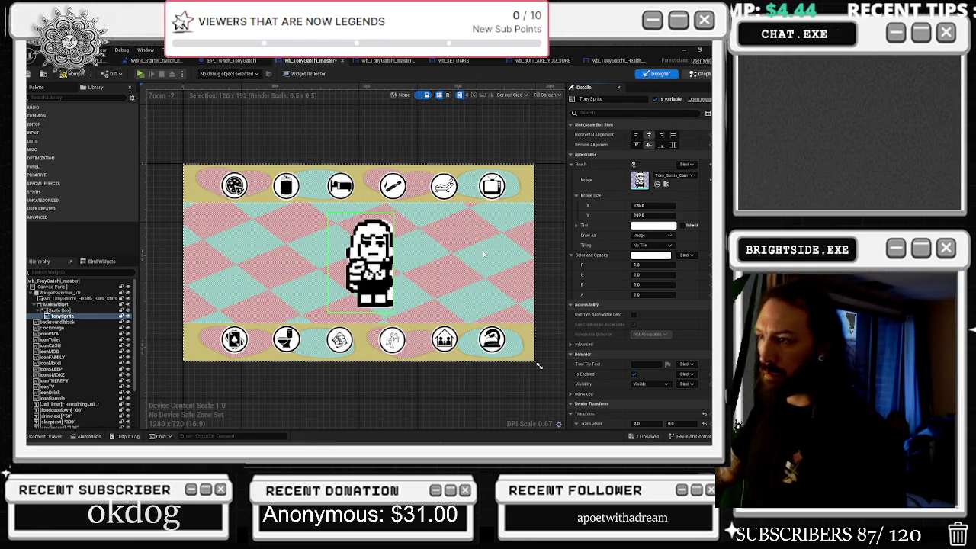
Step: Give the Set Brush node image size 126 × 192 and undo the sprite image reset
left_click(699, 73)
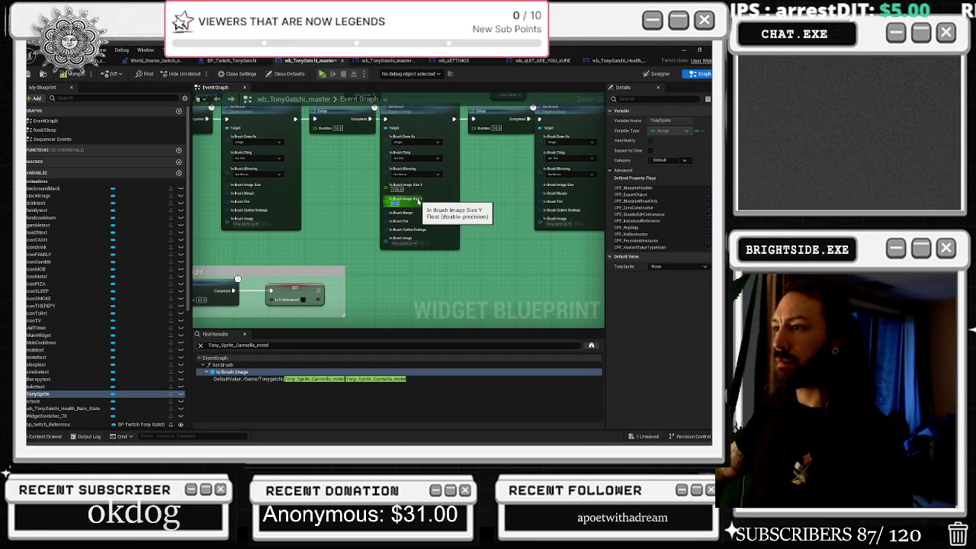
right_click(415, 213)
right_click(457, 211)
key("Escape")
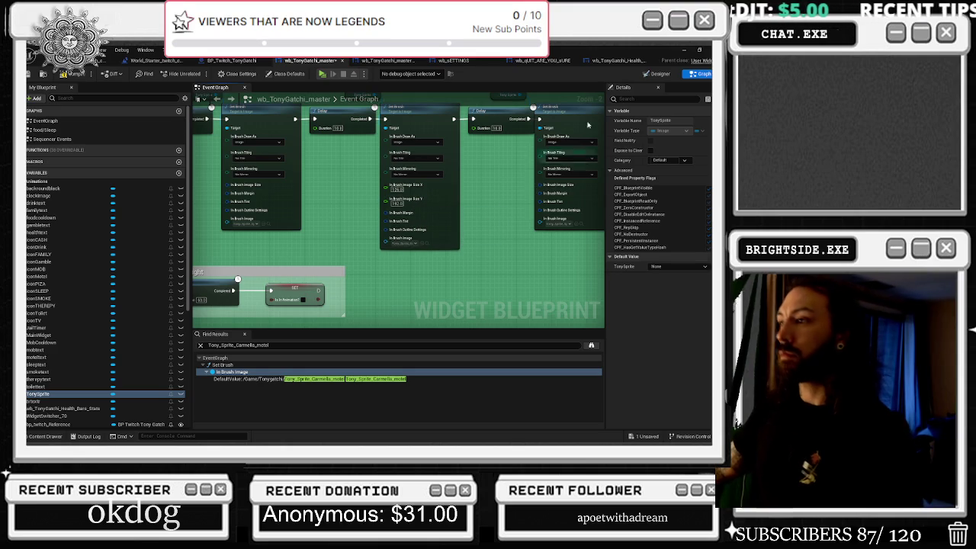
left_click(660, 73)
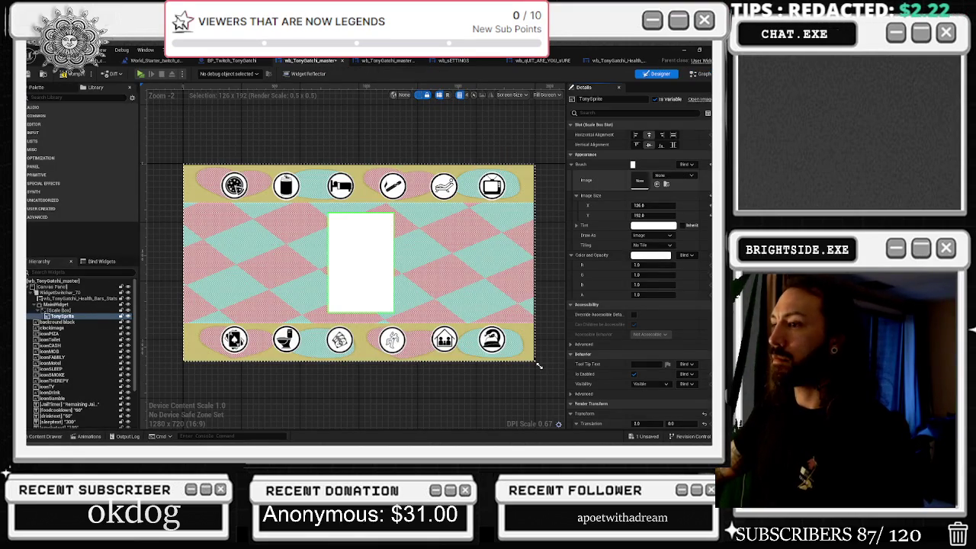
key("ctrl+z")
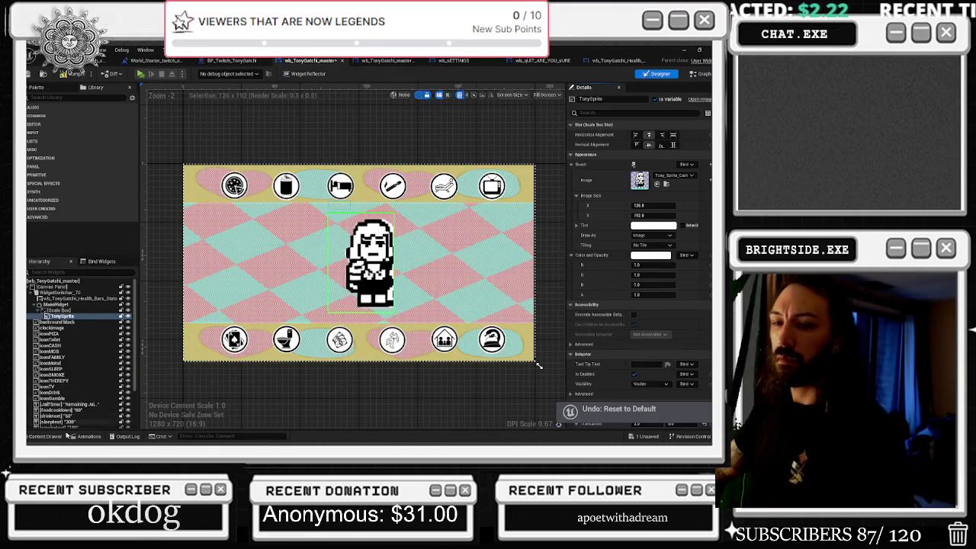
left_click(44, 436)
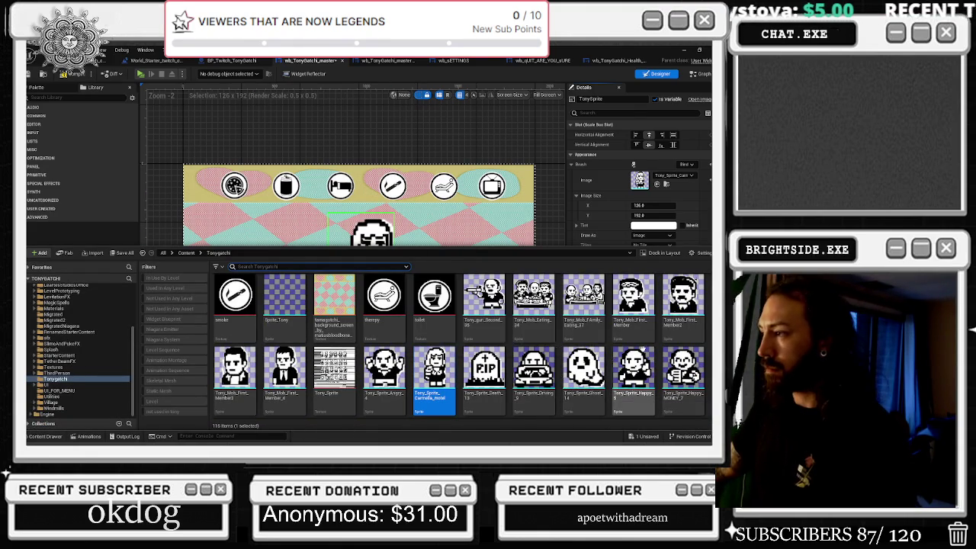
Step: Apply the tonygatchi-idle-2 texture from the Content Drawer to TonySprite's Brush Image
scroll(655, 356, "down", 2)
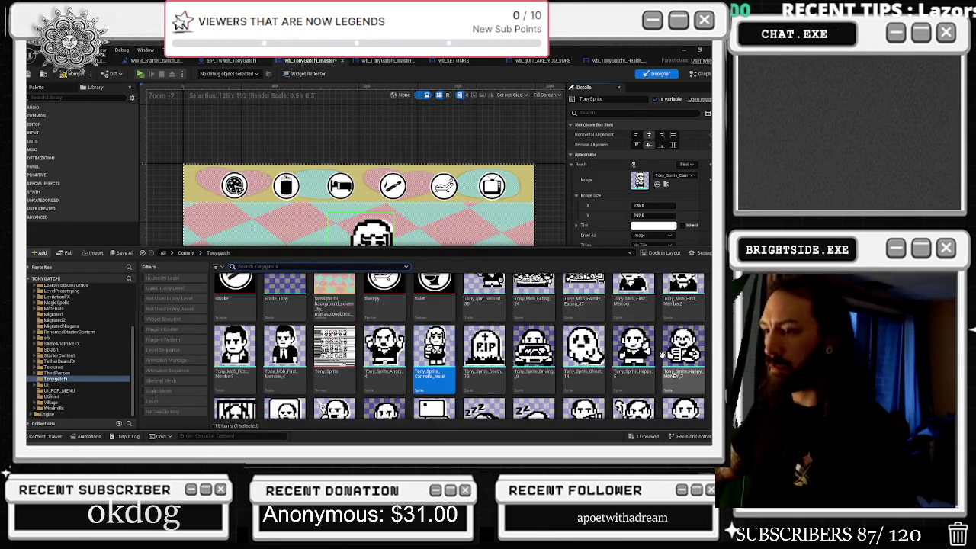
scroll(660, 355, "down", 3)
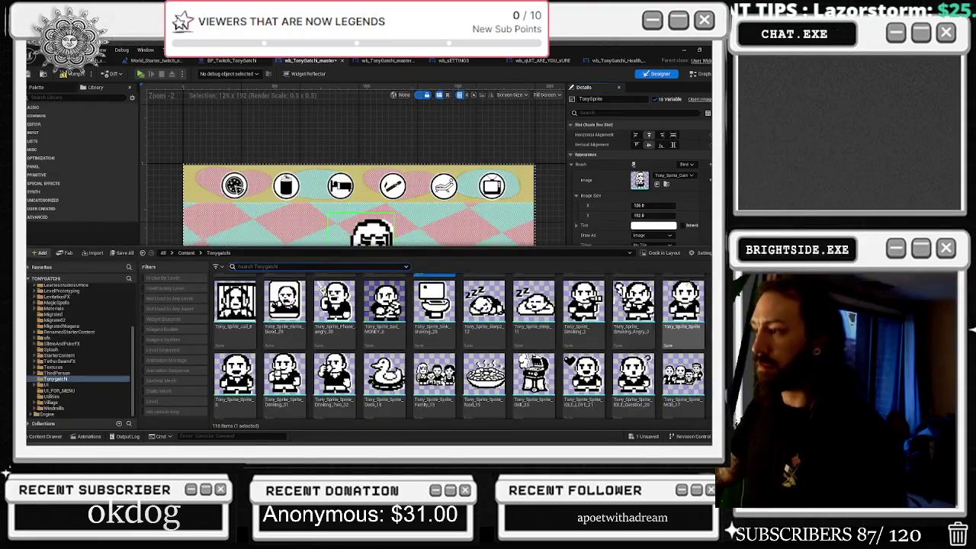
scroll(641, 339, "down", 2)
scroll(633, 320, "down", 4)
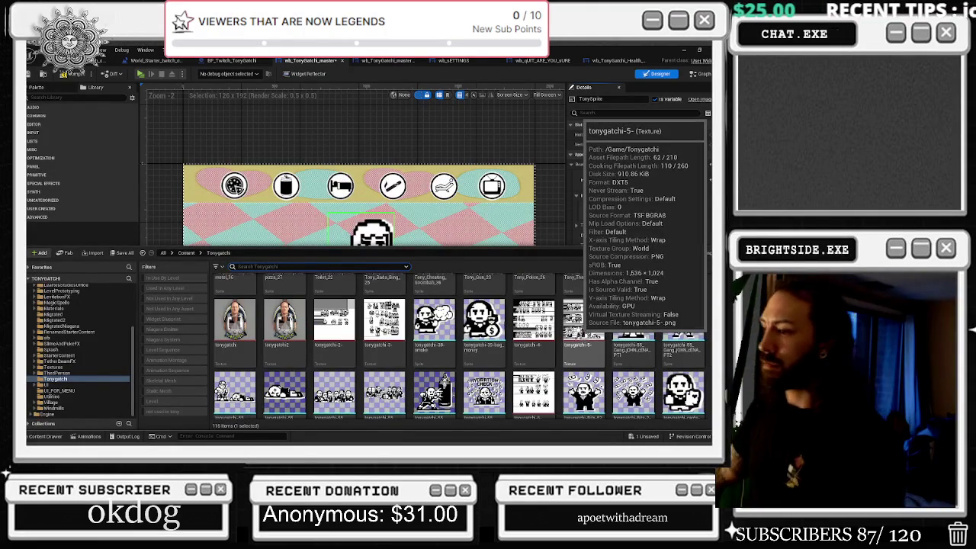
scroll(534, 329, "down", 2)
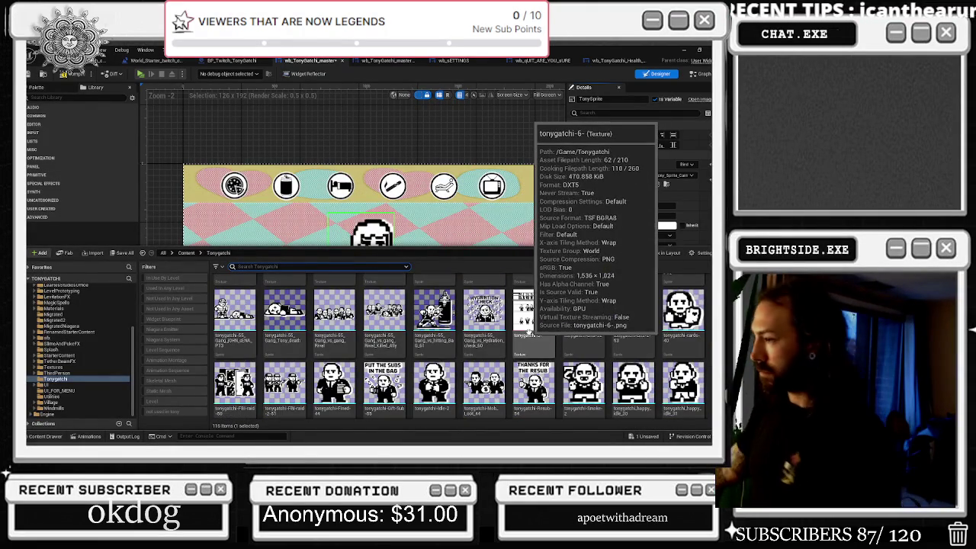
left_click(434, 385)
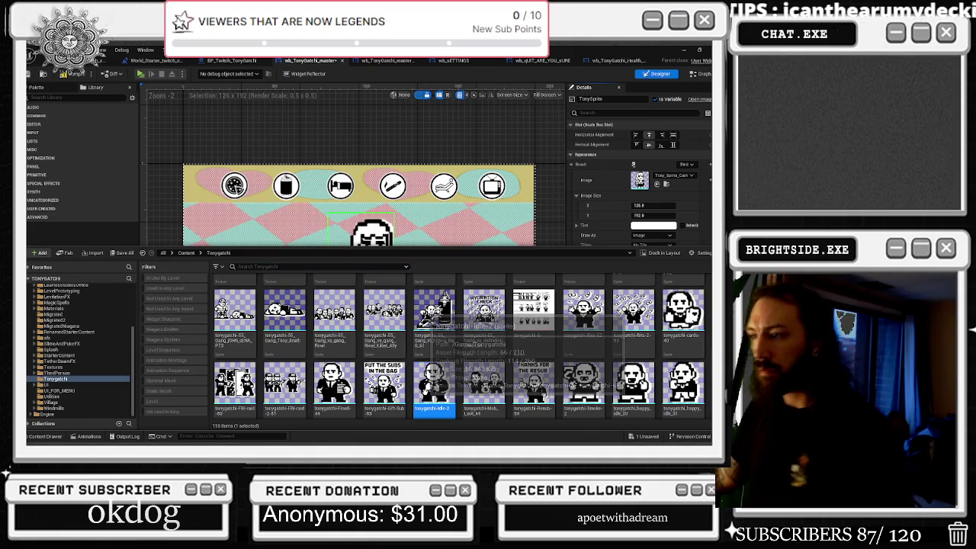
left_click(657, 184)
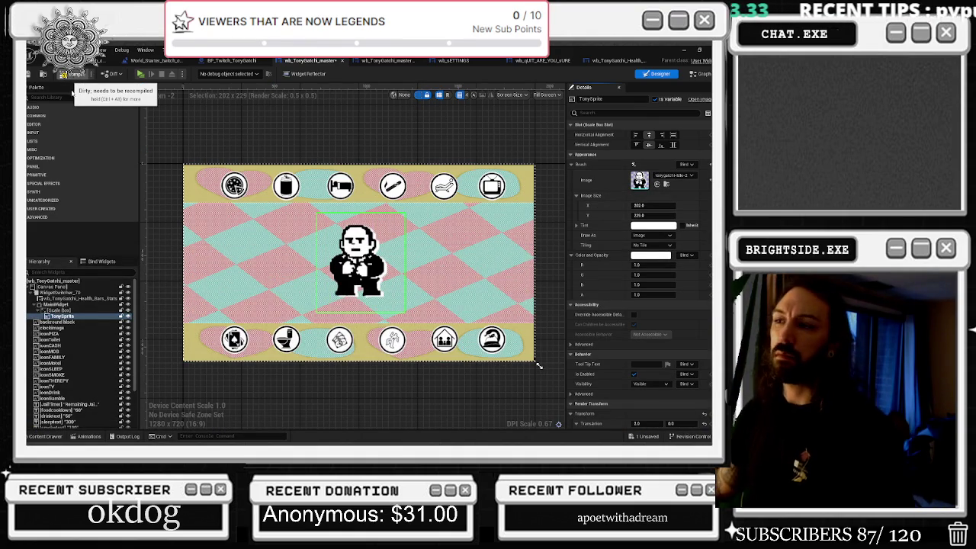
Step: Compile and save the master widget, select wb_SETTINGS' CHAT COMMANDS ON button, then return to the master graph
left_click(67, 74)
key("ctrl+s")
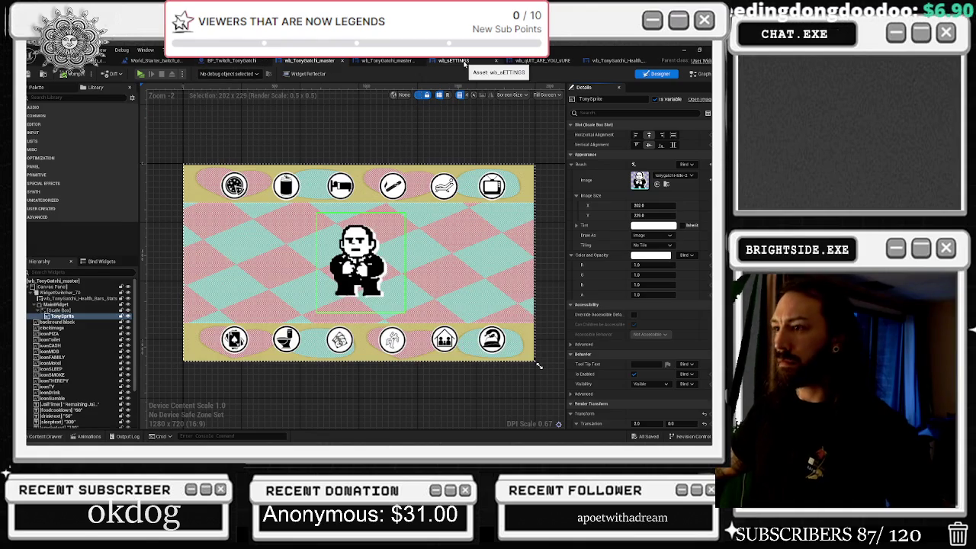
left_click(461, 61)
left_click(181, 234)
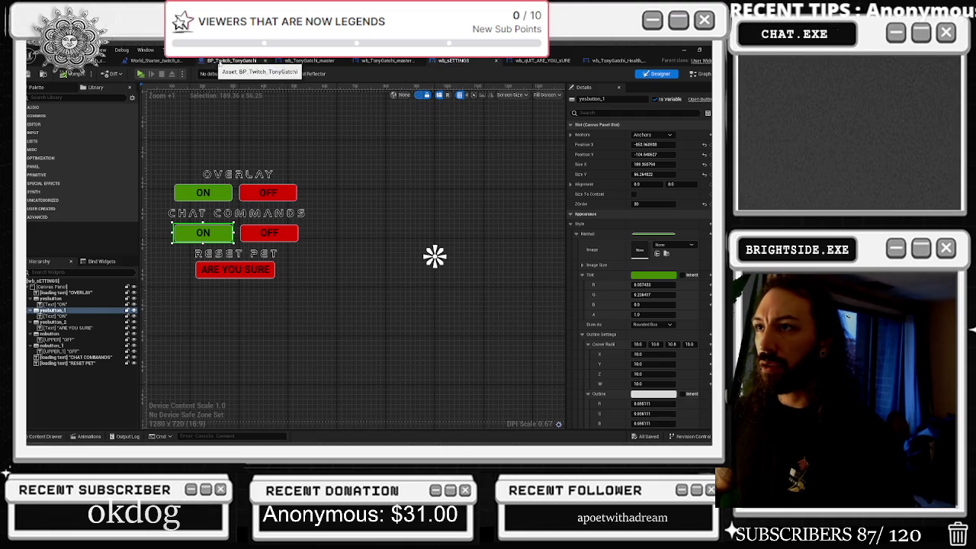
left_click(379, 60)
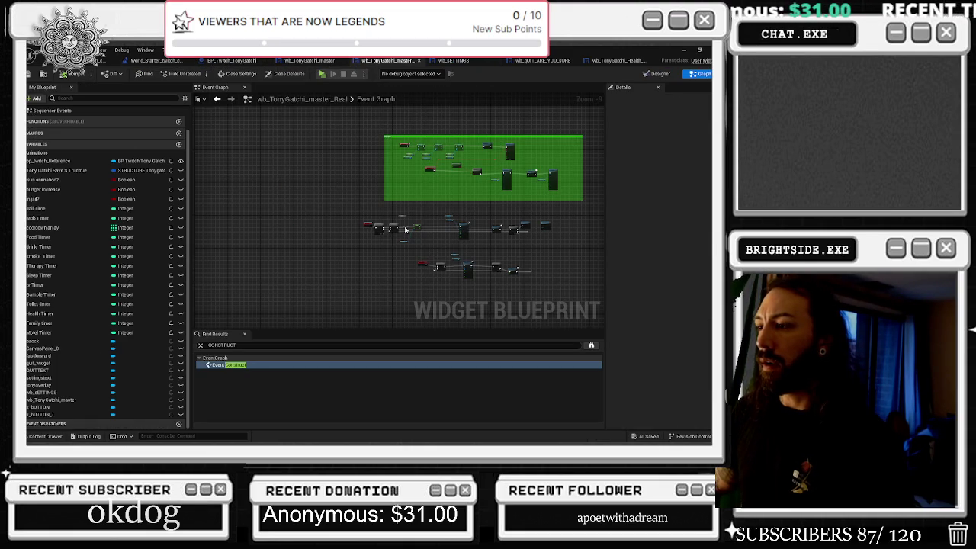
Step: Place a bp_twitch_reference getter near the master widget's construct chain
scroll(408, 228, "up", 7)
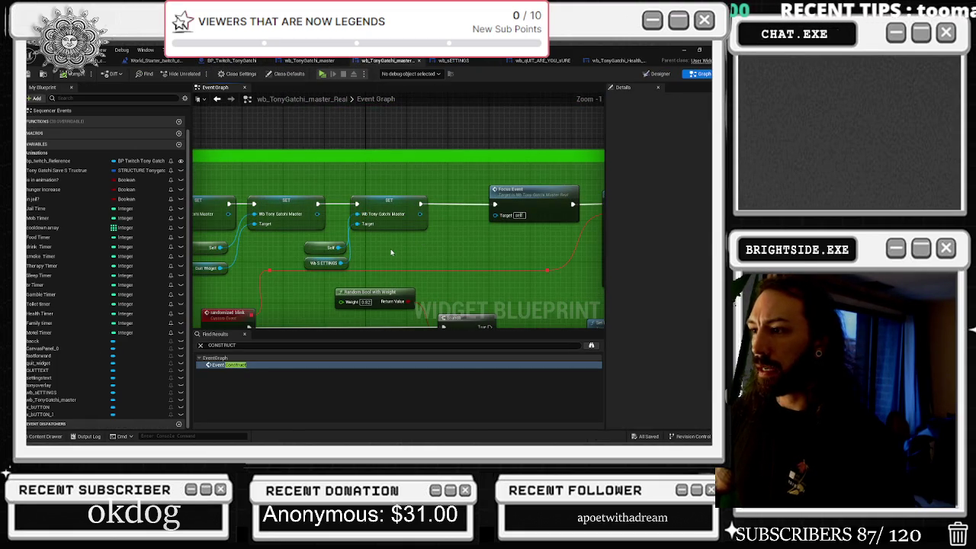
left_click_drag(536, 234, 376, 229)
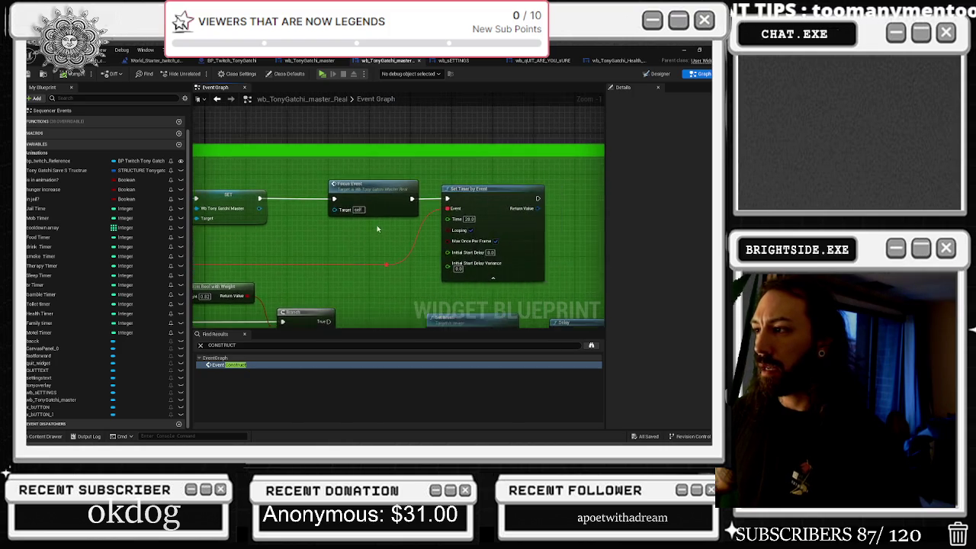
scroll(376, 229, "down", 2)
left_click_drag(472, 207, 554, 201)
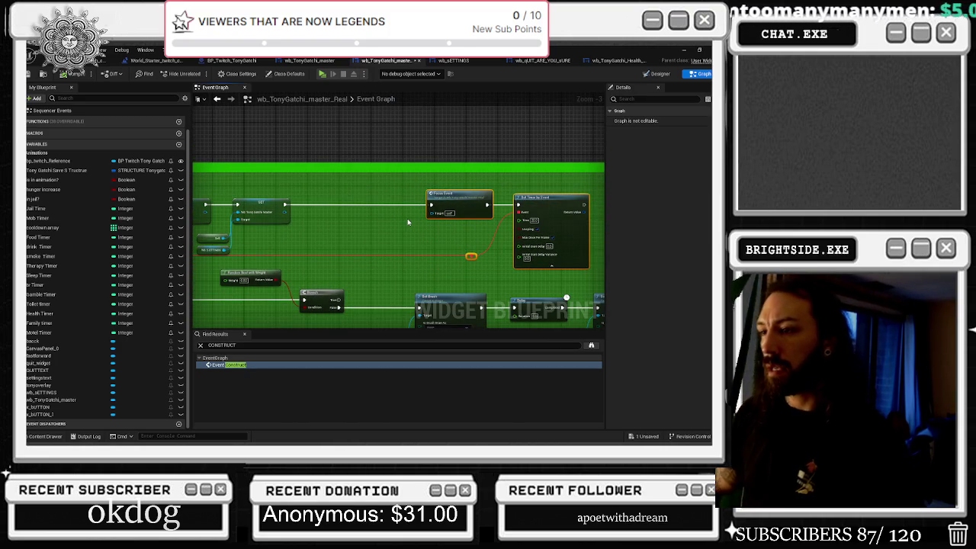
left_click_drag(358, 223, 495, 213)
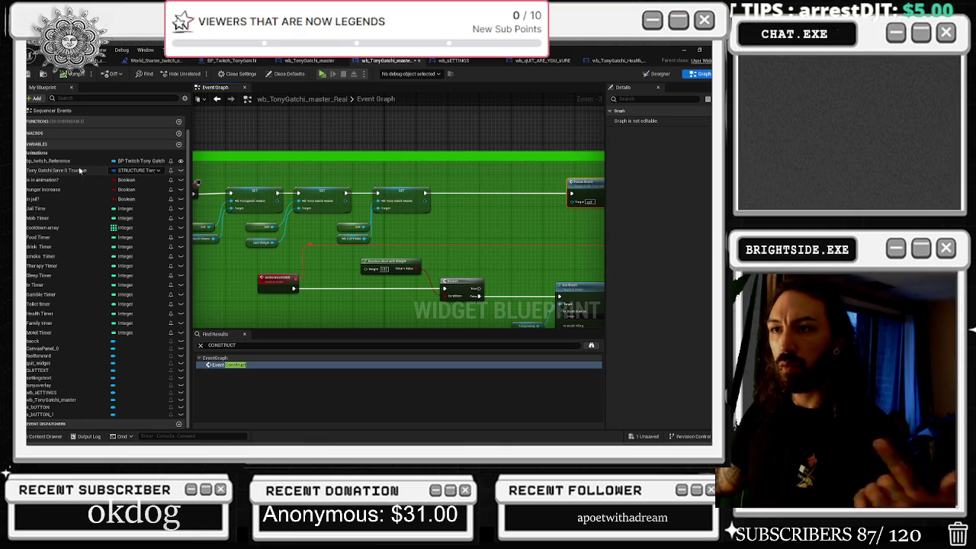
mouse_move(80, 160)
left_mouse_down()
mouse_move(427, 187)
mouse_move(340, 180)
mouse_move(370, 179)
left_mouse_up()
Step: Show the wb_SETTINGS widget's event graph
scroll(424, 189, "up", 2)
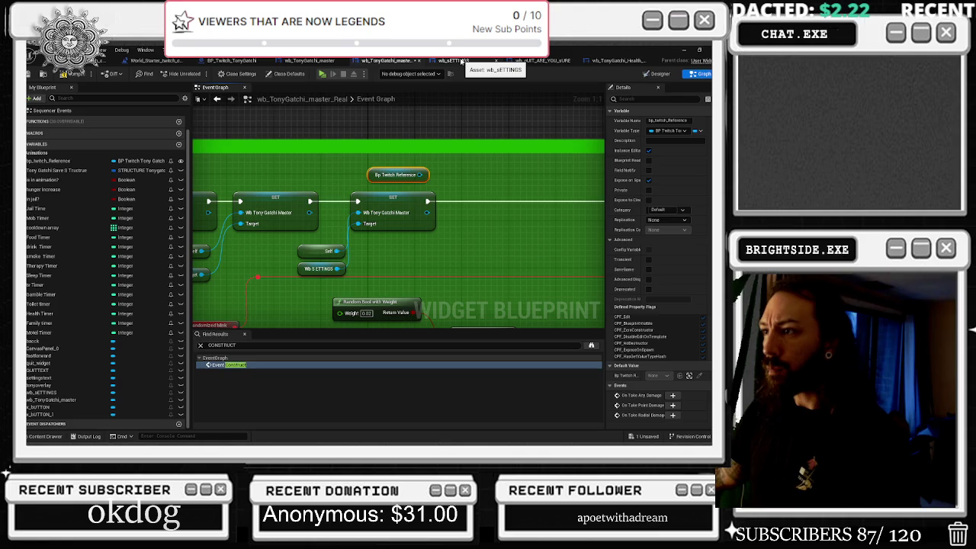
left_click(462, 61)
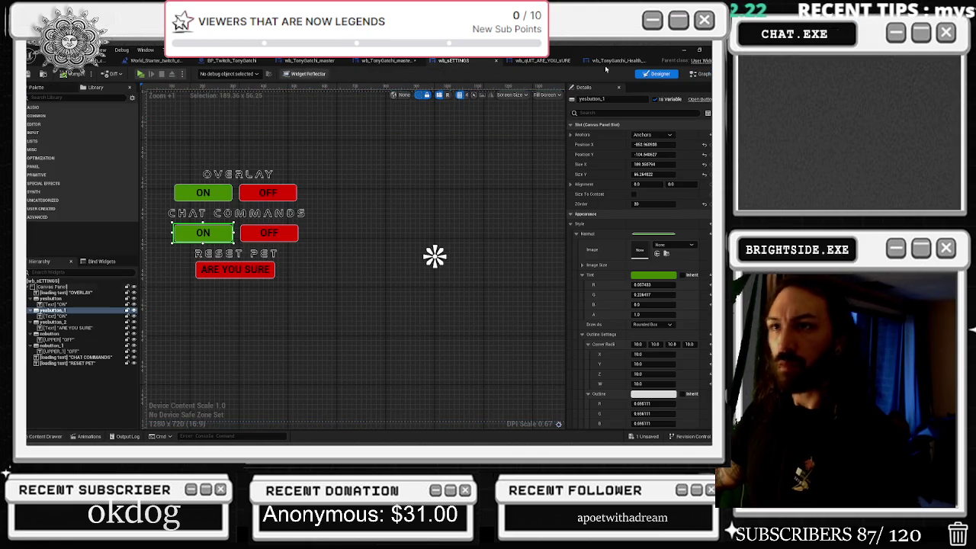
left_click(702, 73)
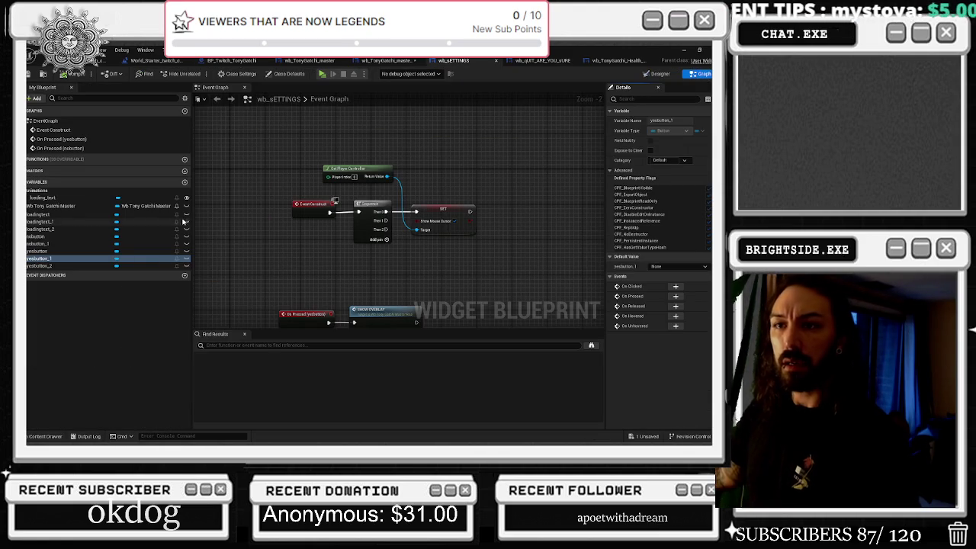
Step: Add a bp_twitch_tonygatchi variable typed BP Twitch Tony Gatchi Object Reference and save the settings widget
left_click(185, 182)
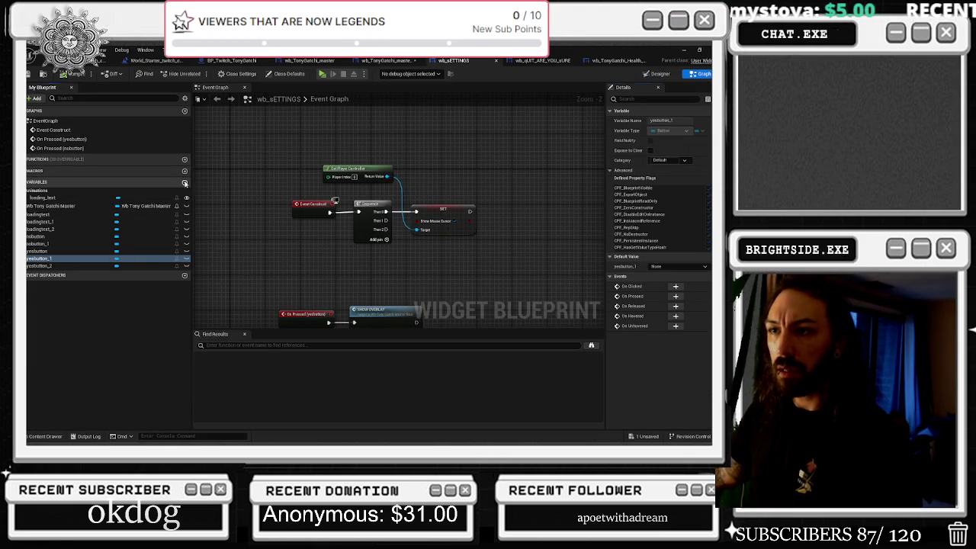
type("bt")
key("Return")
type("bp_twitch_tonygat")
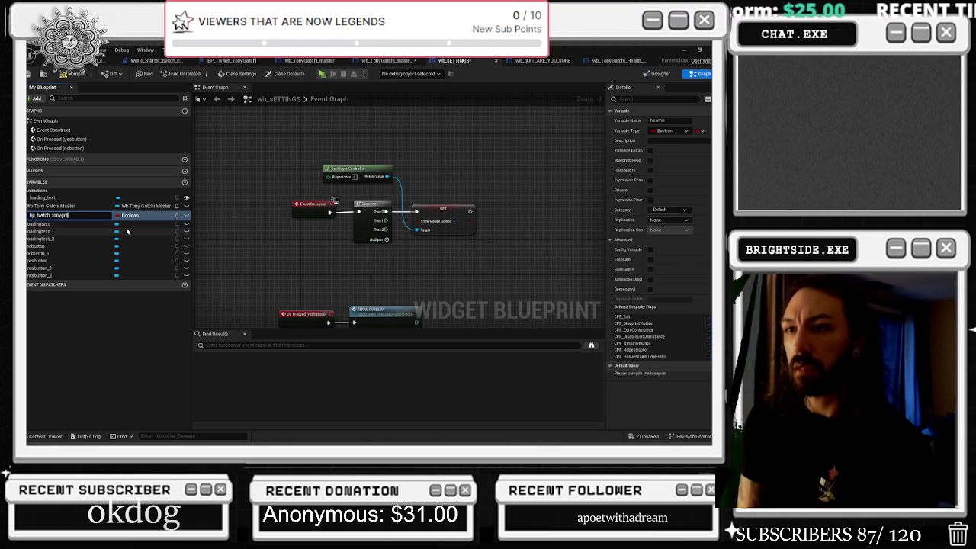
type("chi")
key("Return")
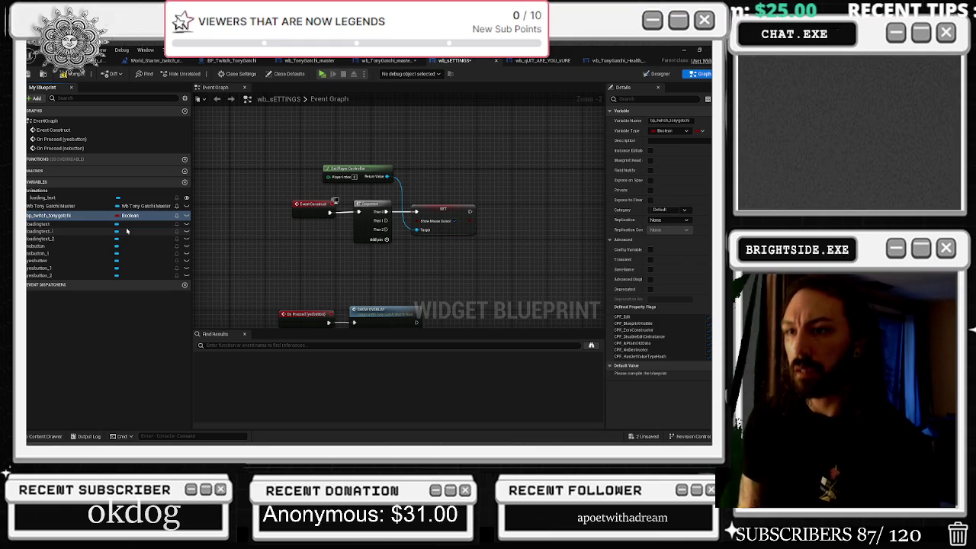
left_click(129, 217)
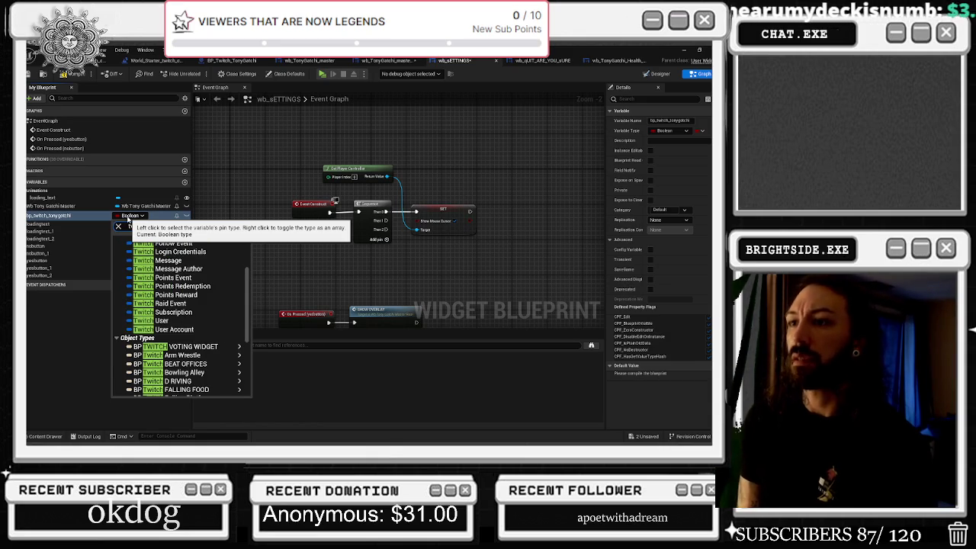
type("twitch_tony")
mouse_move(228, 248)
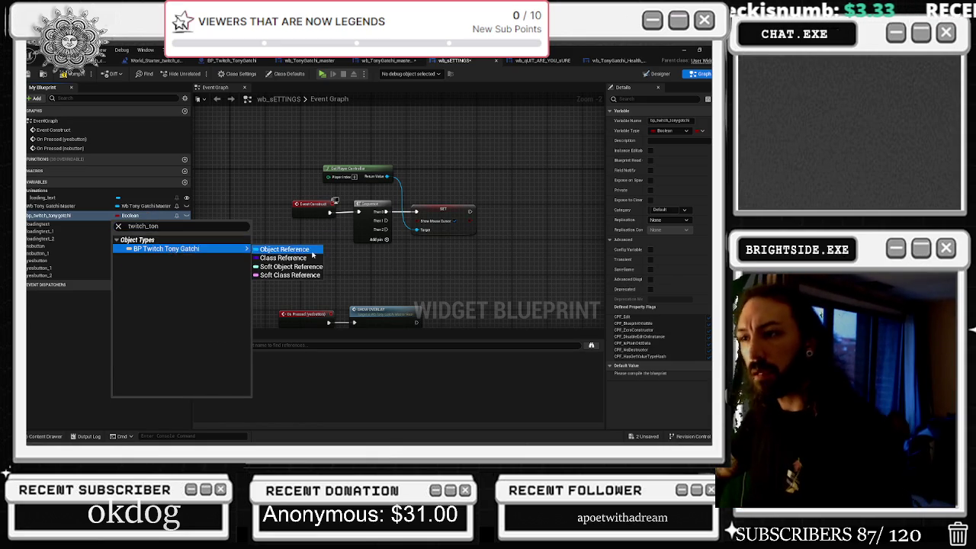
left_click(311, 251)
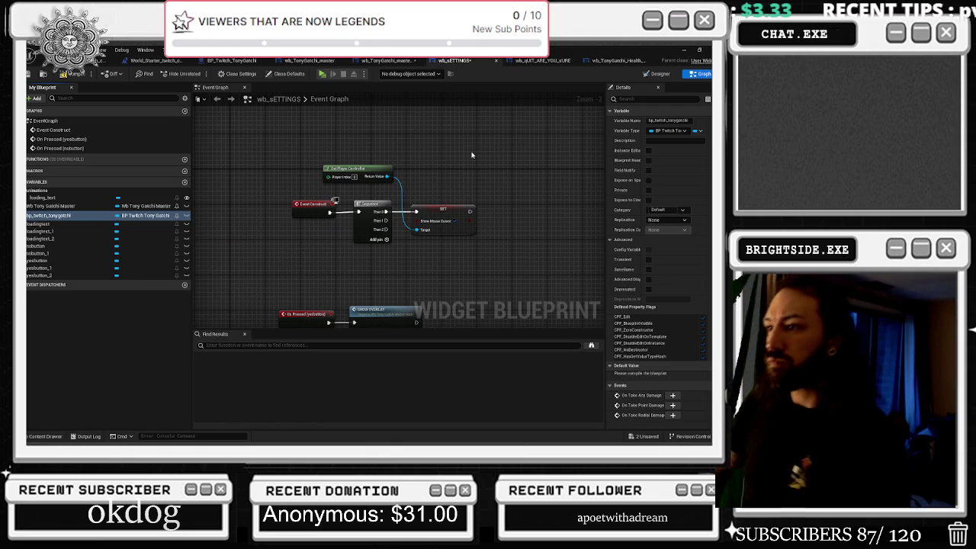
left_click(45, 75)
left_click(385, 60)
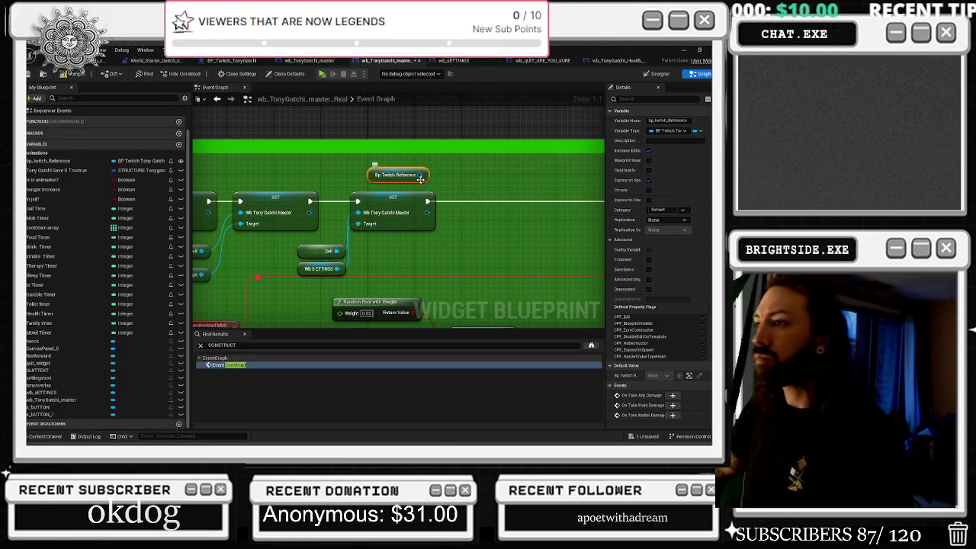
Step: Add a SET Bp Twitch Tonygatchi node off Wb SETTINGS, wired to the twitch reference and execution flow
mouse_move(340, 268)
left_mouse_down()
mouse_move(447, 272)
mouse_move(438, 267)
left_mouse_up()
type("set tw")
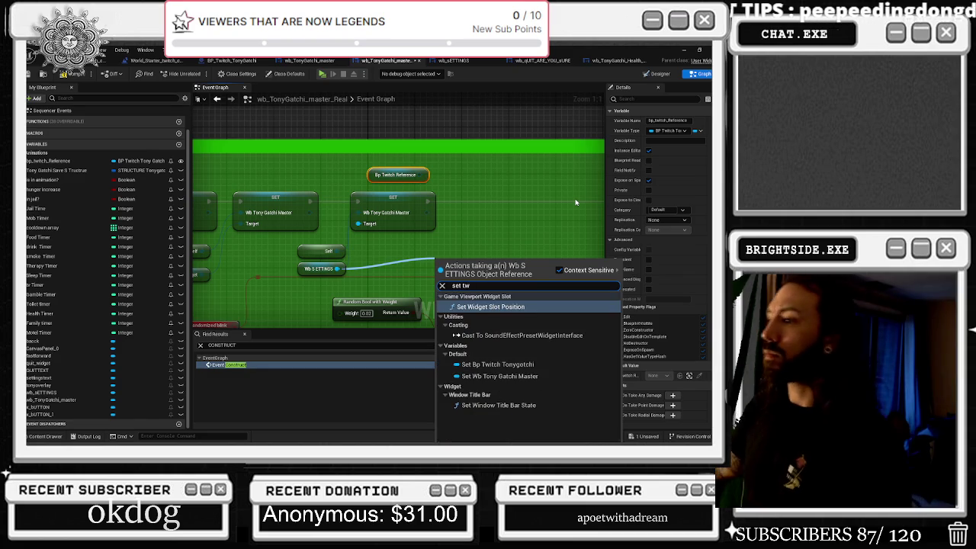
left_click(511, 365)
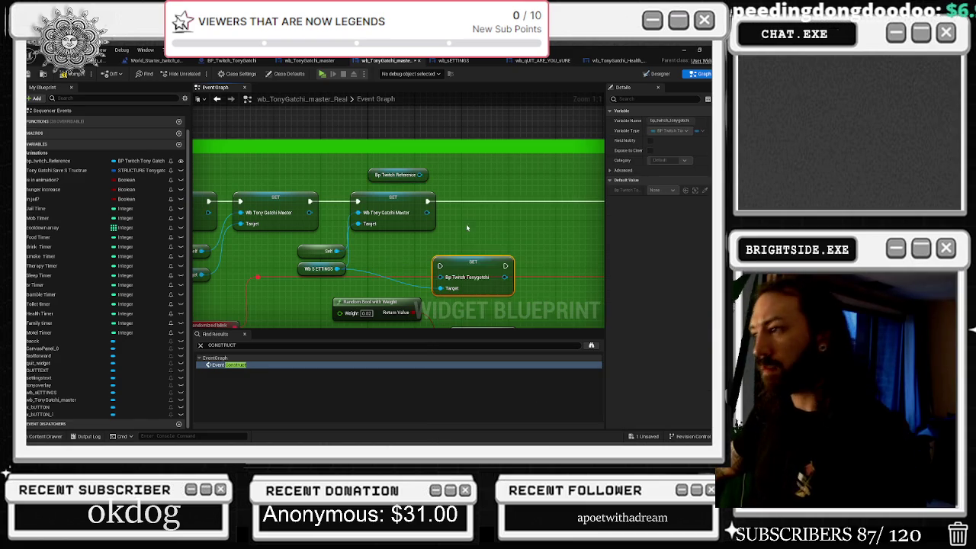
mouse_move(419, 175)
left_mouse_down()
mouse_move(442, 283)
mouse_move(490, 197)
mouse_move(428, 201)
mouse_move(591, 201)
mouse_move(457, 202)
left_mouse_up()
mouse_move(375, 179)
left_mouse_down()
mouse_move(382, 244)
mouse_move(412, 268)
mouse_move(445, 276)
mouse_move(440, 258)
mouse_move(398, 254)
left_mouse_up()
double_click(364, 264)
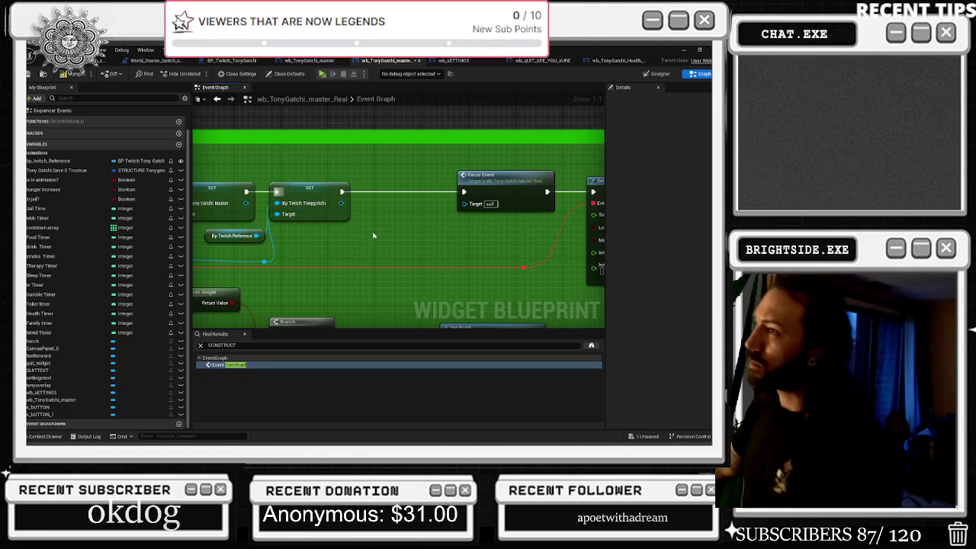
Step: Compile the master widget, nudge the Focus Event node left, and switch to the level editor
left_click(74, 74)
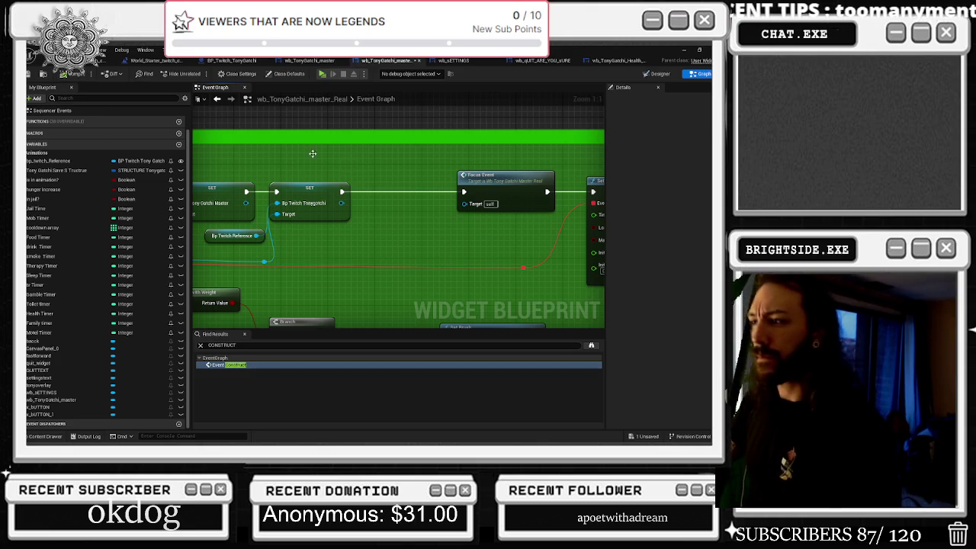
left_click_drag(528, 189, 516, 189)
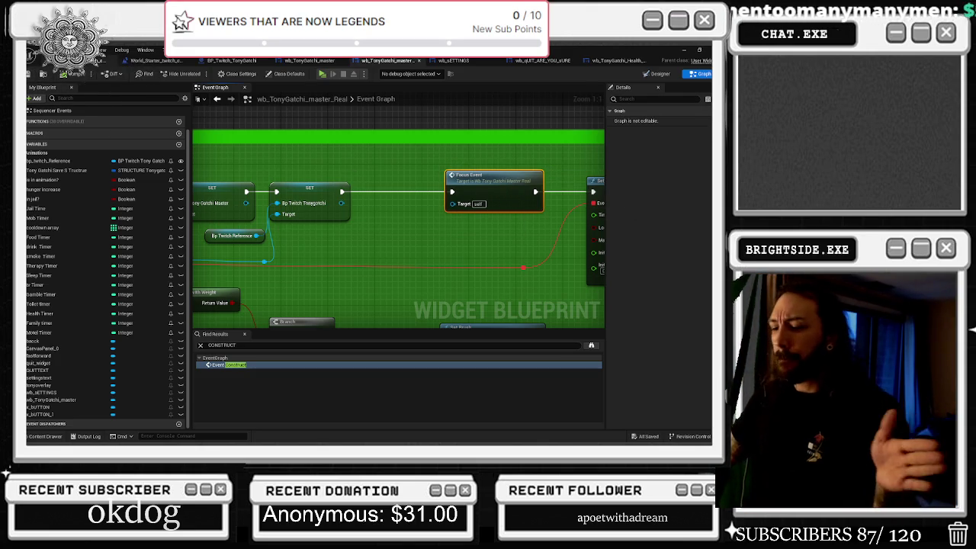
left_click(107, 60)
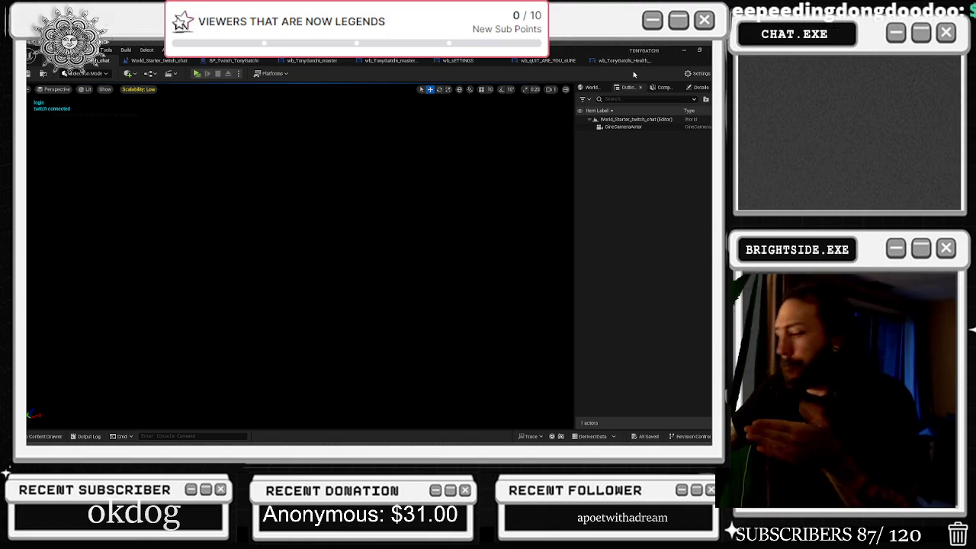
Step: Browse the quit widget, BP_Twitch_TonyGatchi, settings and master widget graphs, selecting a node group
left_click(549, 61)
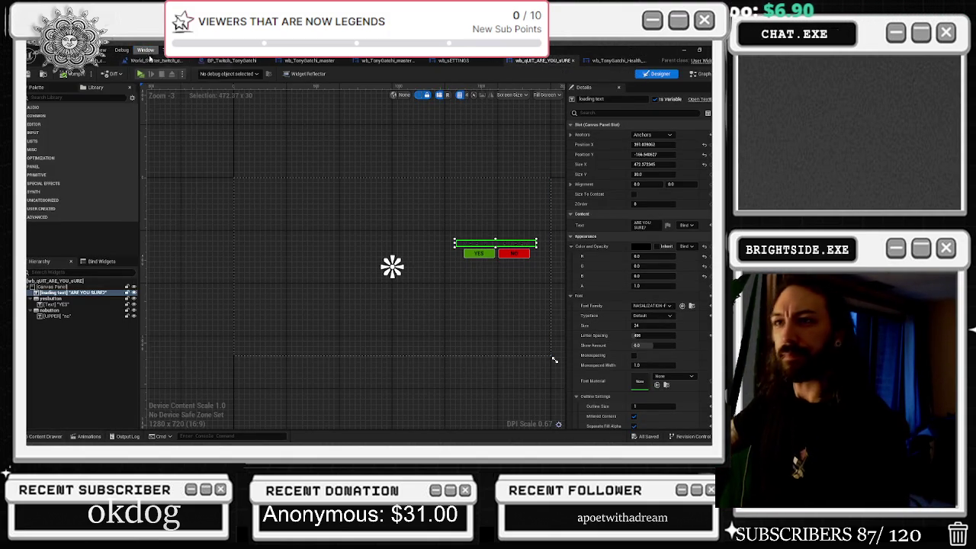
left_click(158, 60)
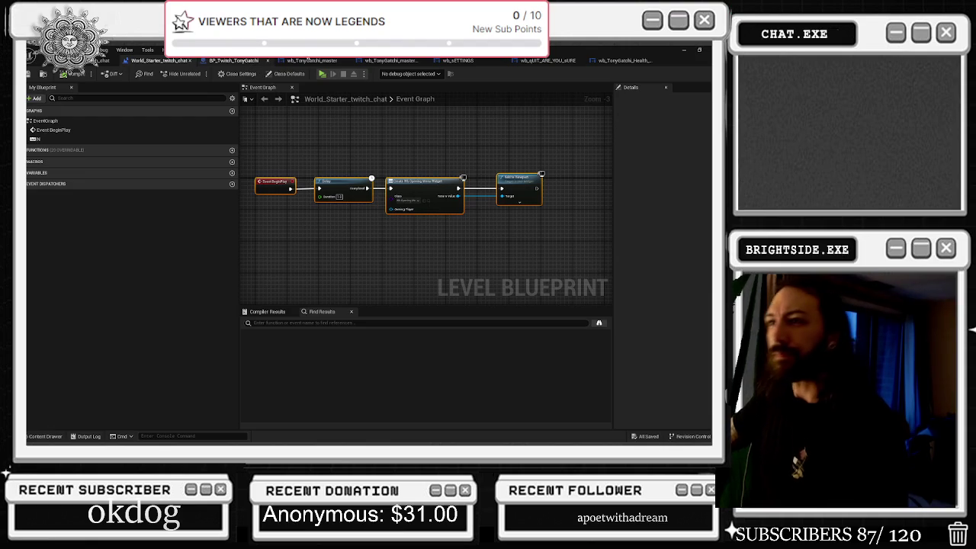
left_click(458, 60)
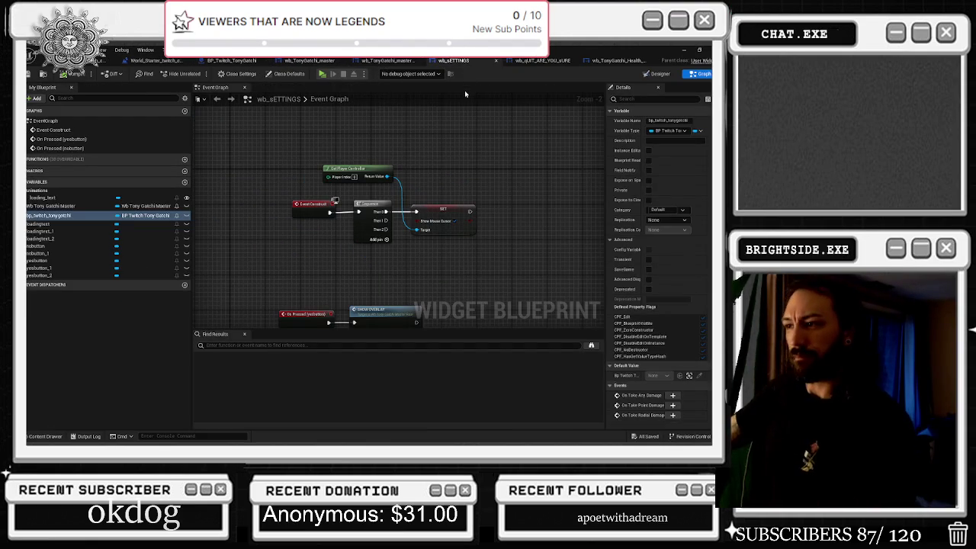
left_click(374, 60)
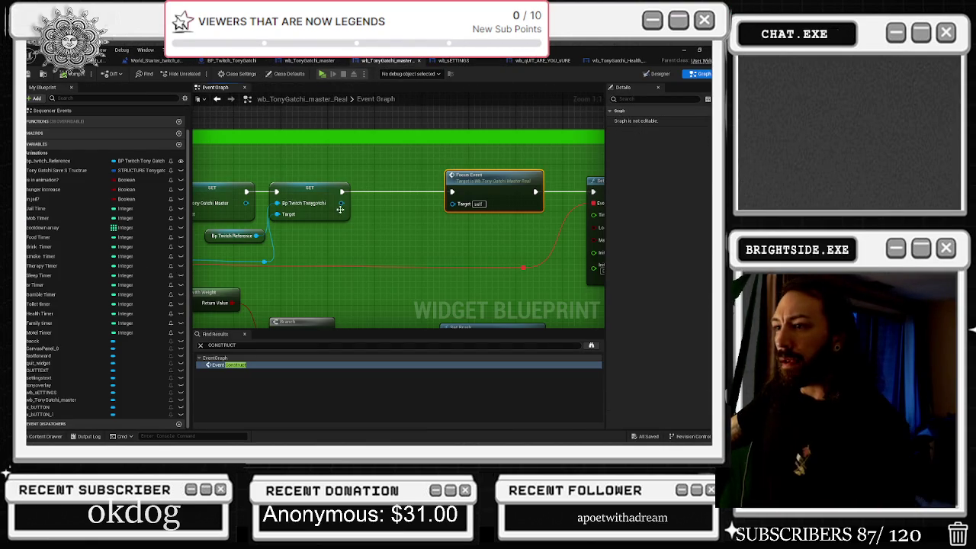
scroll(383, 209, "down", 5)
mouse_move(395, 186)
left_mouse_down()
mouse_move(478, 220)
mouse_move(560, 213)
left_mouse_up()
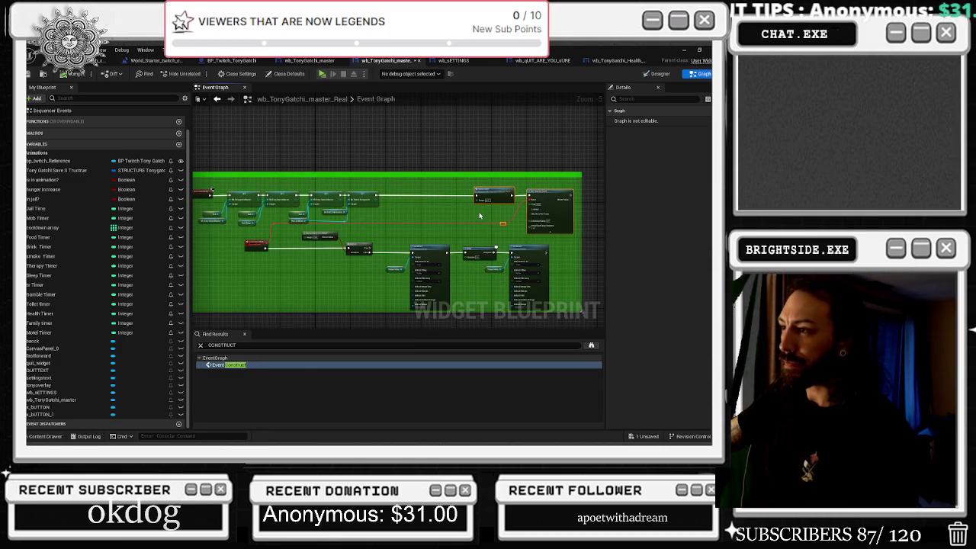
scroll(479, 216, "up", 1)
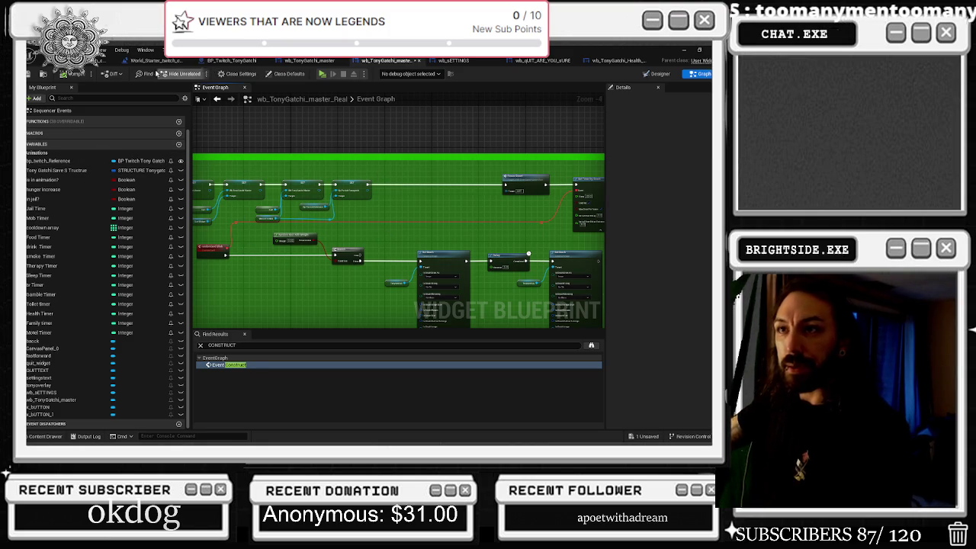
Step: Inspect BP_Twitch_TonyGatchi and wb_TonyGatchi_master, then show the wb_SETTINGS button layout in Designer
left_click(232, 60)
mouse_move(256, 181)
left_mouse_down()
mouse_move(350, 140)
mouse_move(336, 157)
mouse_move(455, 149)
left_mouse_up()
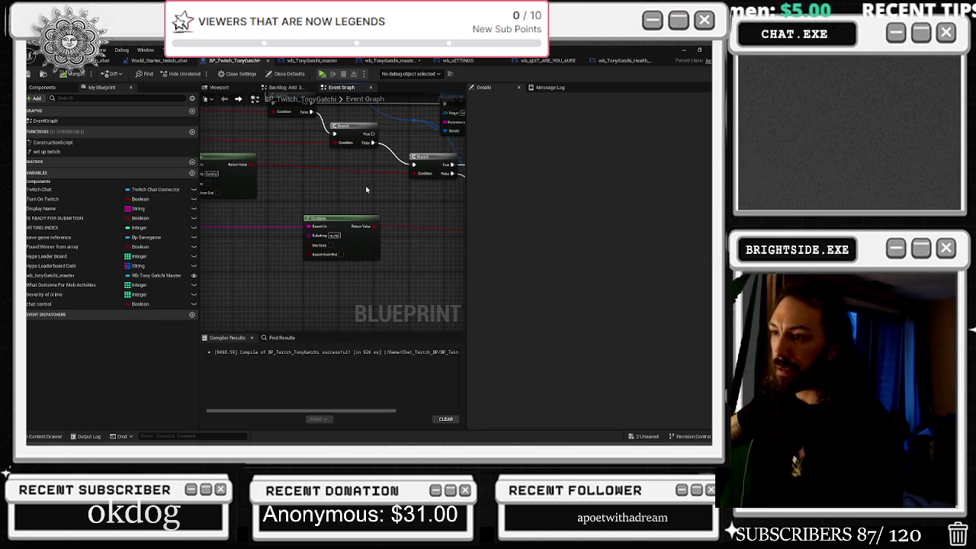
left_click(318, 66)
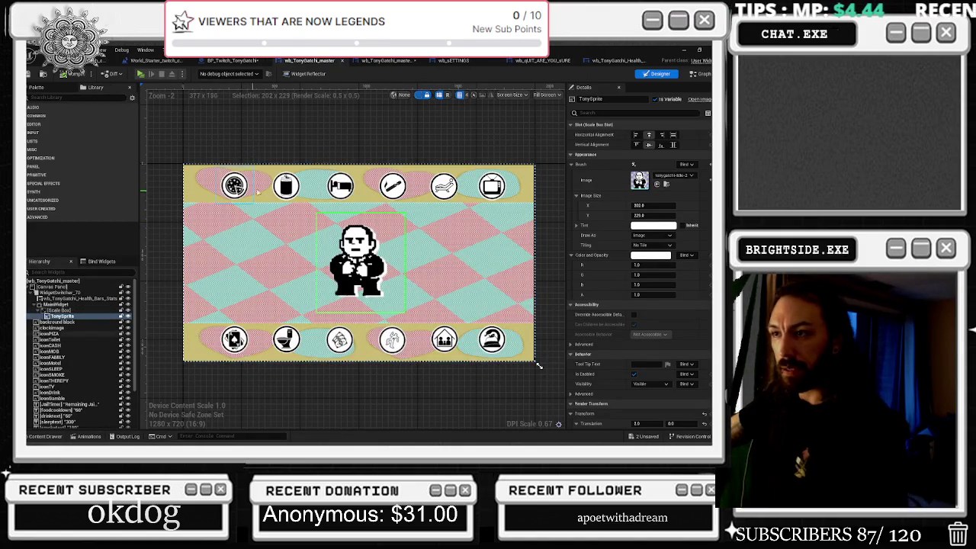
left_click(386, 61)
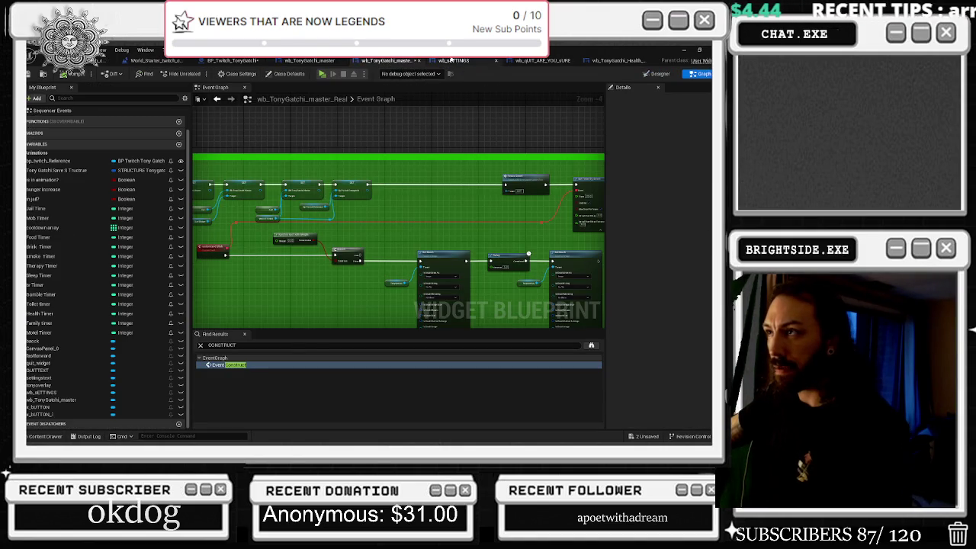
left_click(455, 61)
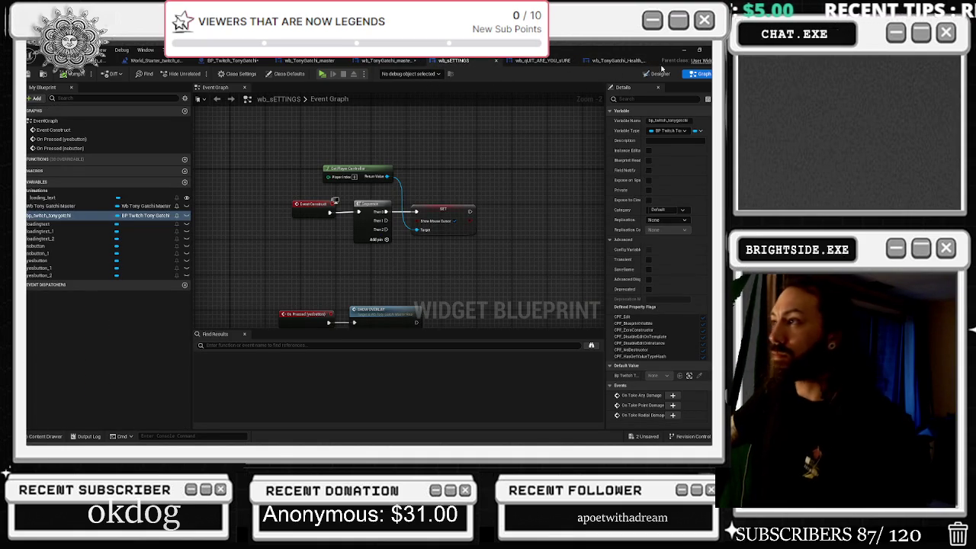
left_click(660, 73)
Step: Create On Pressed events for yesbutton_1 (ON) and nobutton_1 (OFF) and move them lower in the graph
scroll(331, 221, "up", 1)
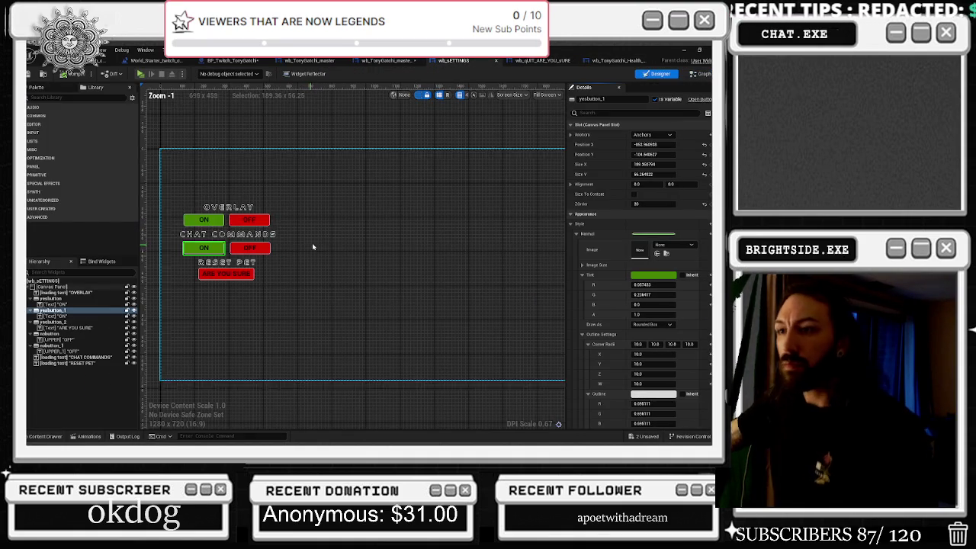
scroll(641, 275, "down", 15)
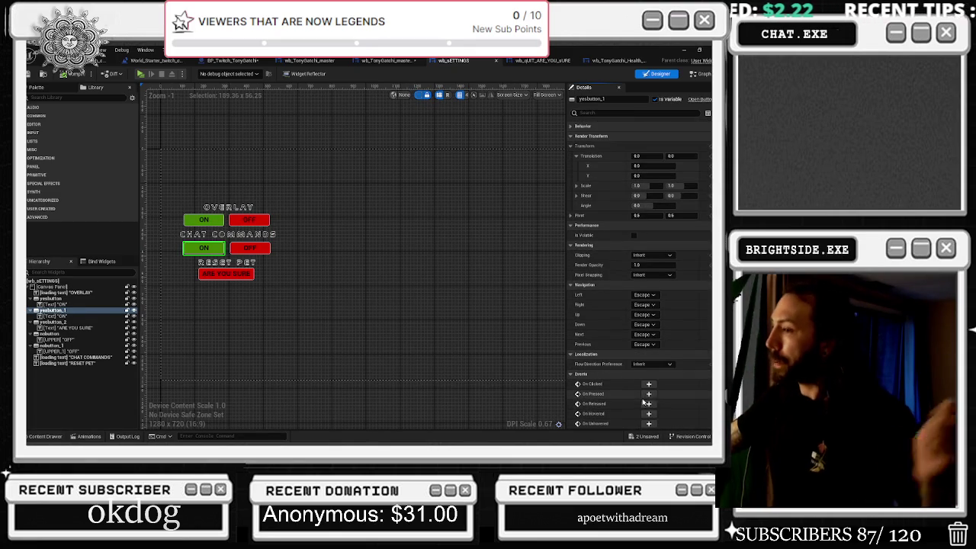
left_click(648, 393)
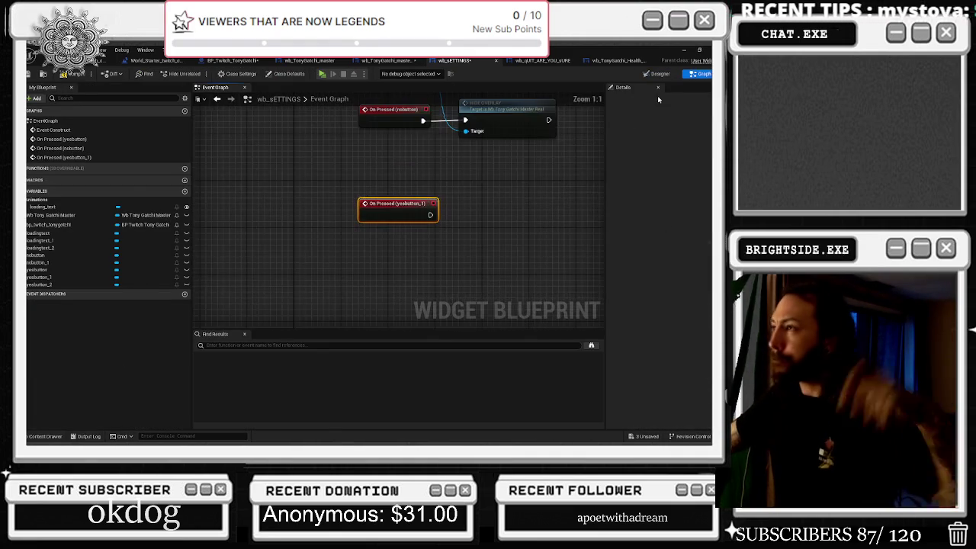
left_click(657, 73)
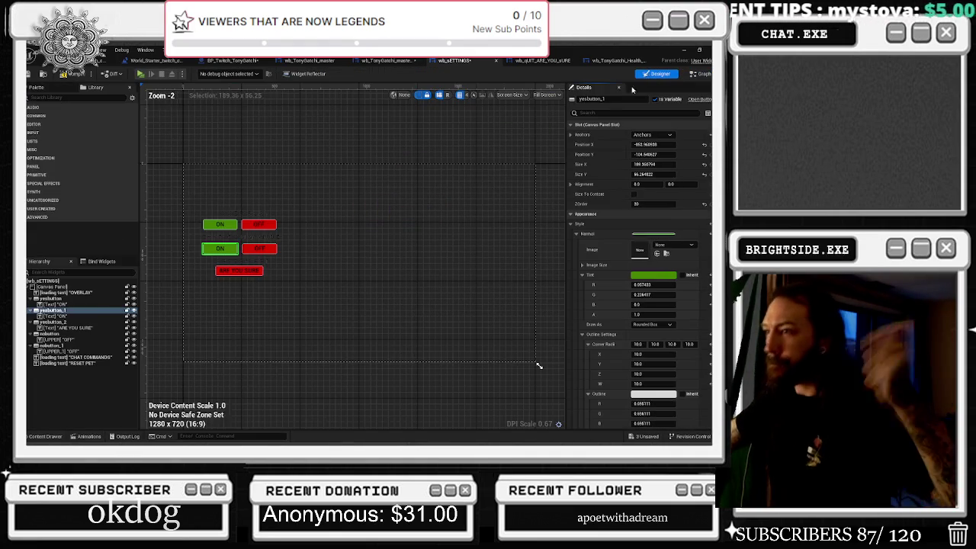
left_click(259, 249)
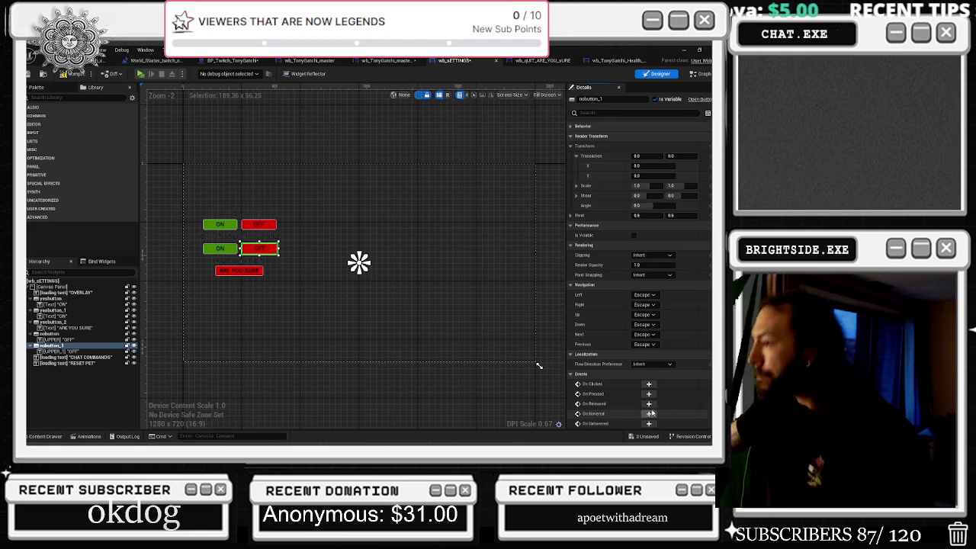
left_click(648, 396)
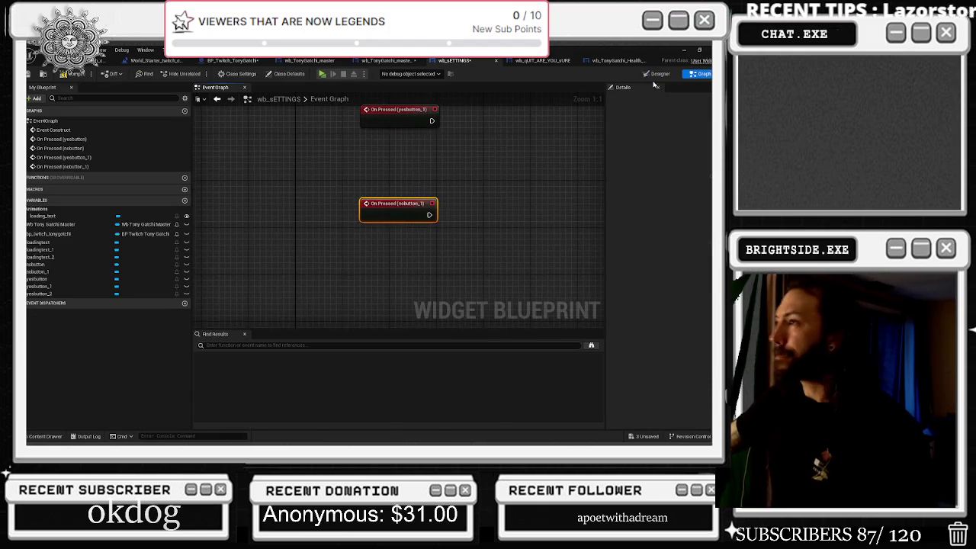
scroll(462, 243, "down", 2)
left_click_drag(377, 241, 383, 250)
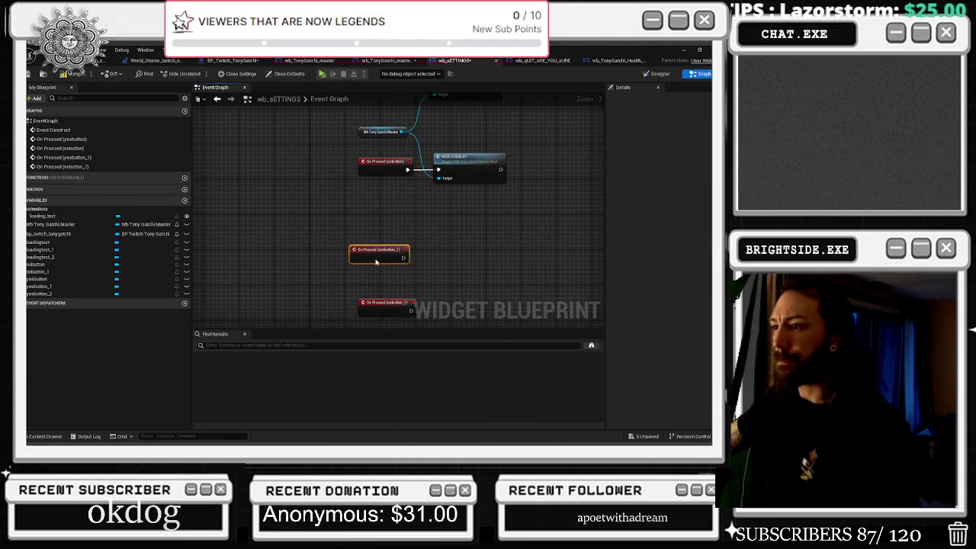
Step: Add a bp_twitch_tonygatchi reference and a Set Chat Control node triggered by yesbutton_1's press
left_click_drag(392, 306, 391, 315)
left_click_drag(396, 252, 391, 262)
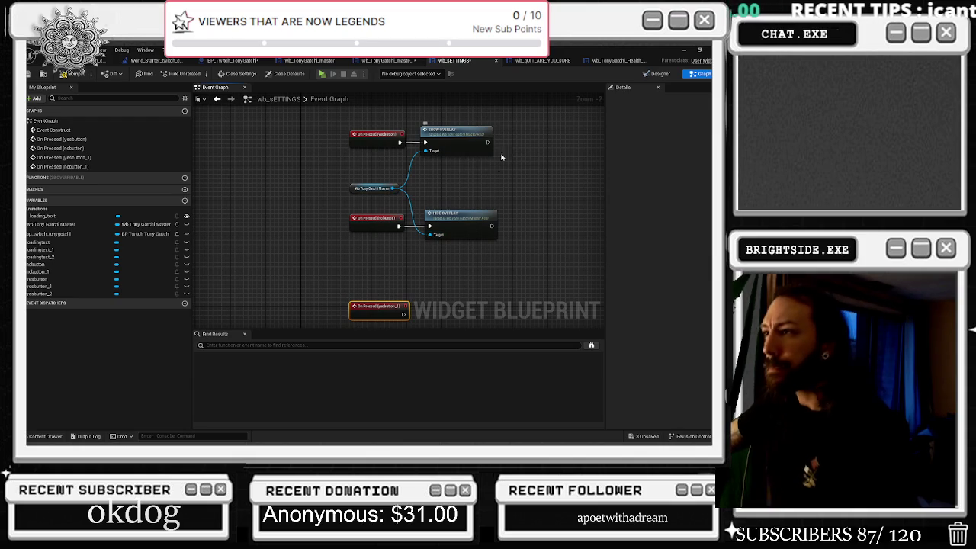
mouse_move(49, 234)
left_mouse_down()
mouse_move(320, 229)
mouse_move(398, 278)
mouse_move(414, 273)
mouse_move(416, 253)
left_mouse_up()
type("sety")
key("BackSpace")
type("chat")
key("Up")
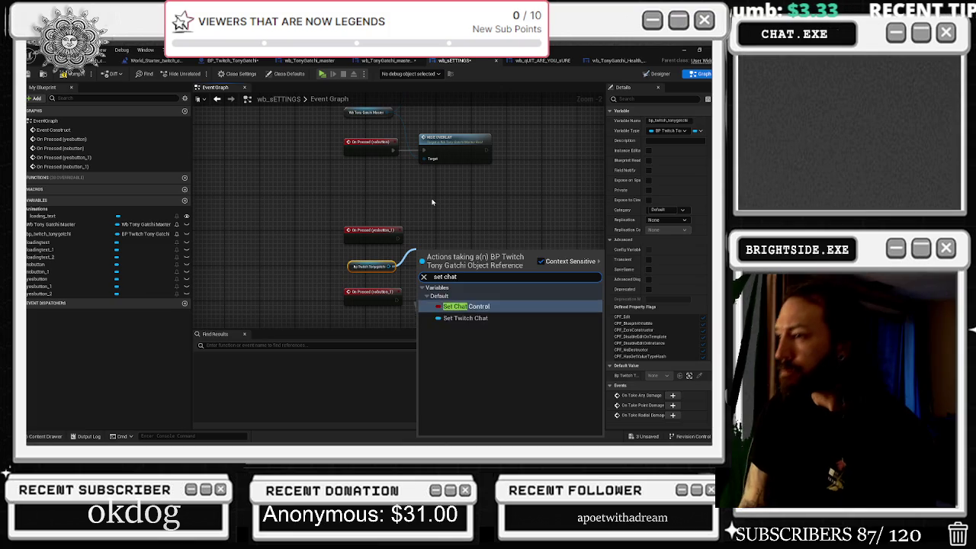
key("Return")
scroll(431, 201, "up", 2)
mouse_move(427, 265)
left_mouse_down()
mouse_move(421, 242)
mouse_move(402, 247)
mouse_move(402, 220)
left_mouse_up()
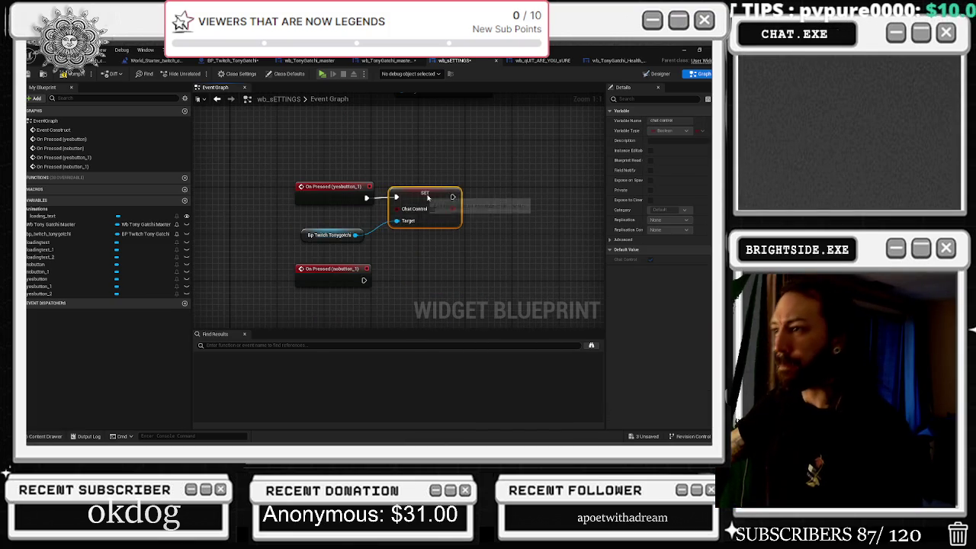
Step: Duplicate the Set Chat Control node for nobutton_1 (left false) and tick Chat Control true for ON
key("ctrl+c")
key("ctrl+v")
mouse_move(363, 280)
left_mouse_down()
mouse_move(403, 288)
mouse_move(435, 276)
left_mouse_up()
mouse_move(354, 235)
left_mouse_down()
mouse_move(391, 246)
mouse_move(403, 302)
left_mouse_up()
left_click_drag(429, 273, 436, 274)
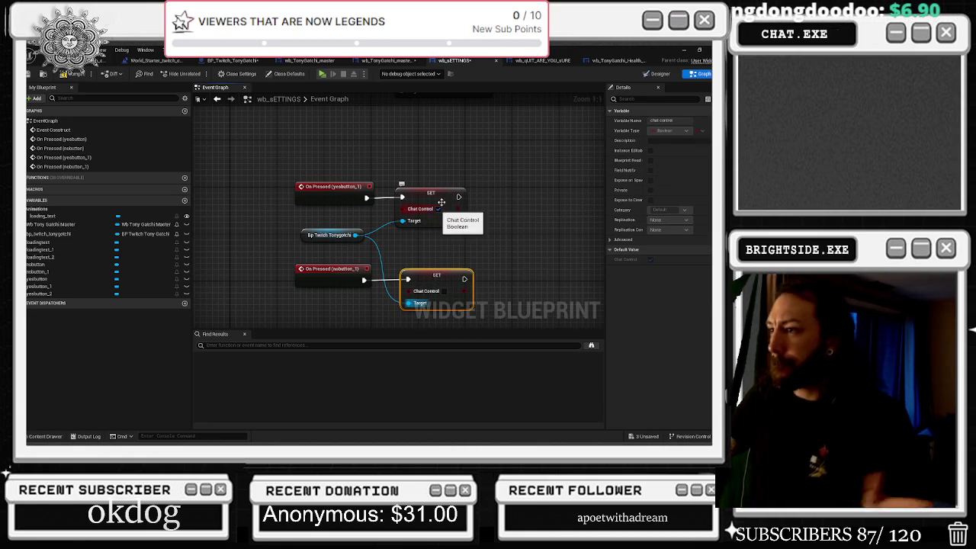
left_click(438, 208)
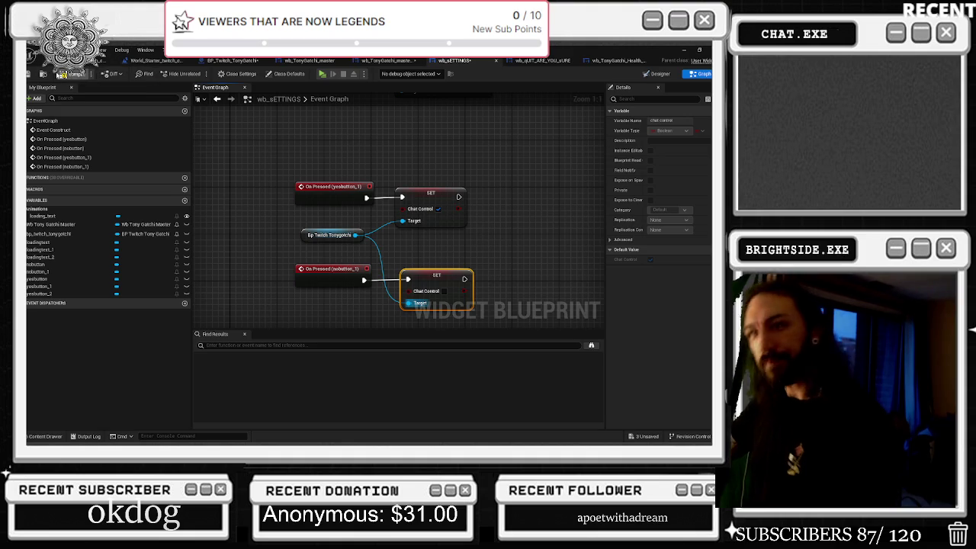
left_click(539, 60)
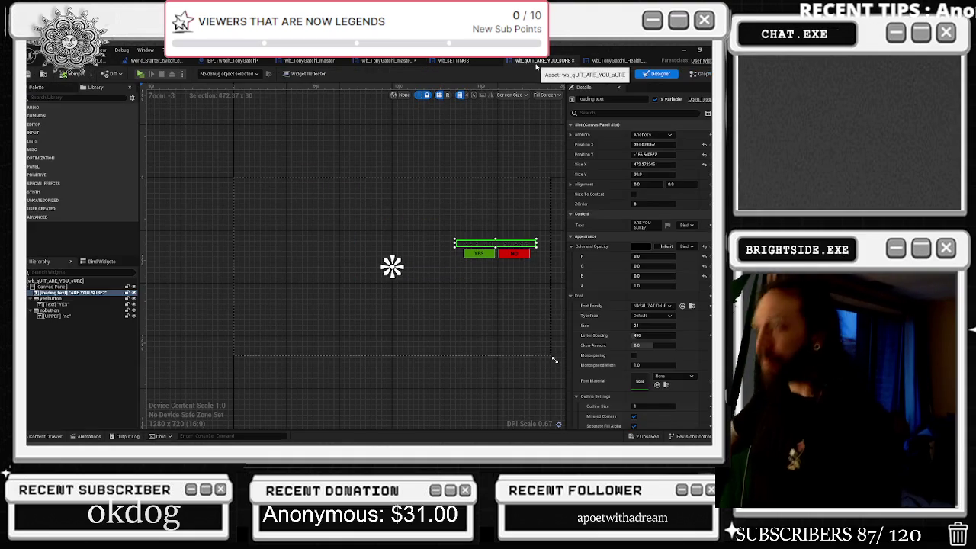
Step: Return from the open blueprint tabs to the World_Starter_twitch_chat level editor and start Play mode
left_click(616, 60)
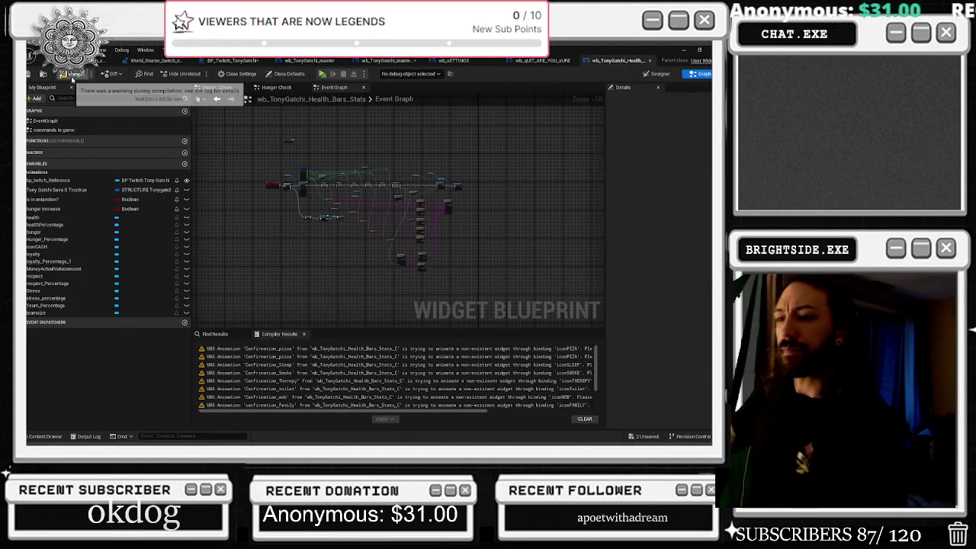
left_click(646, 74)
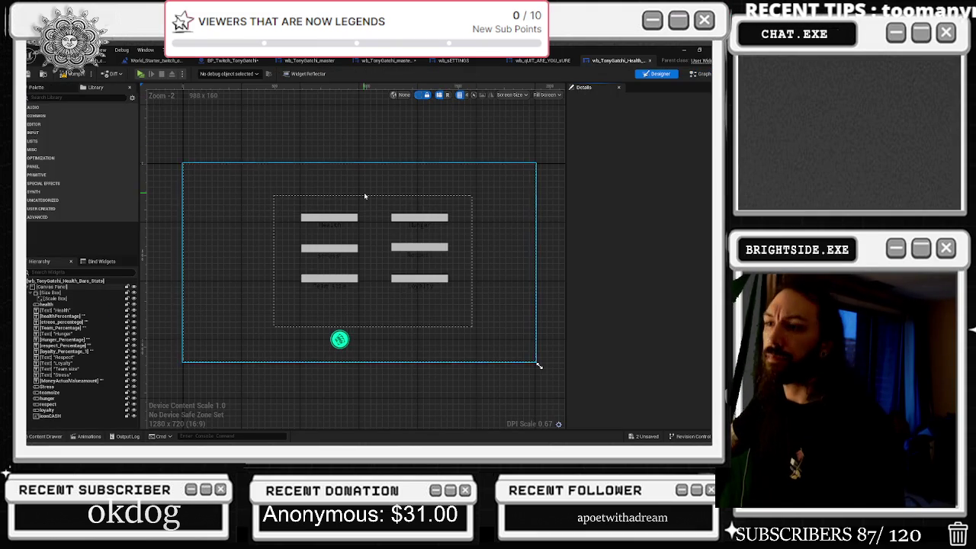
left_click(142, 58)
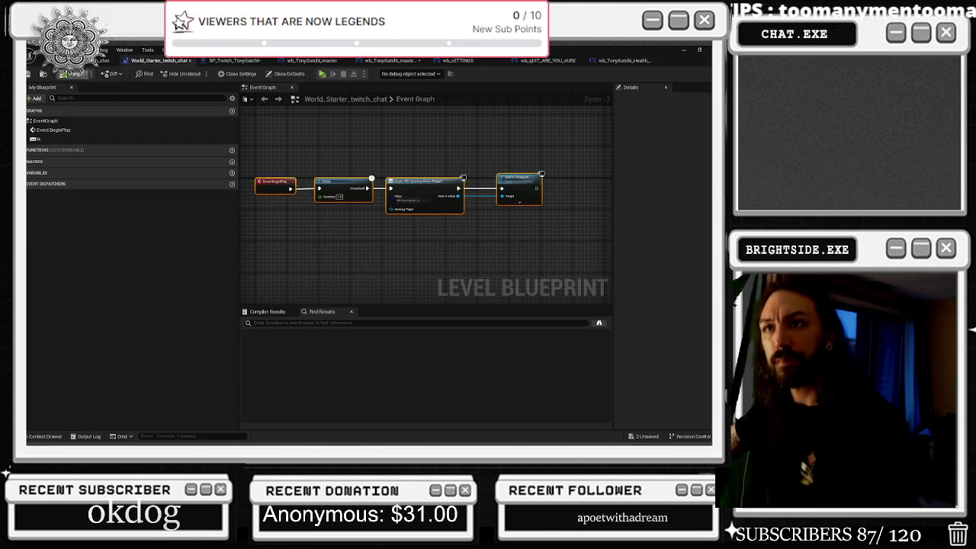
left_click(124, 54)
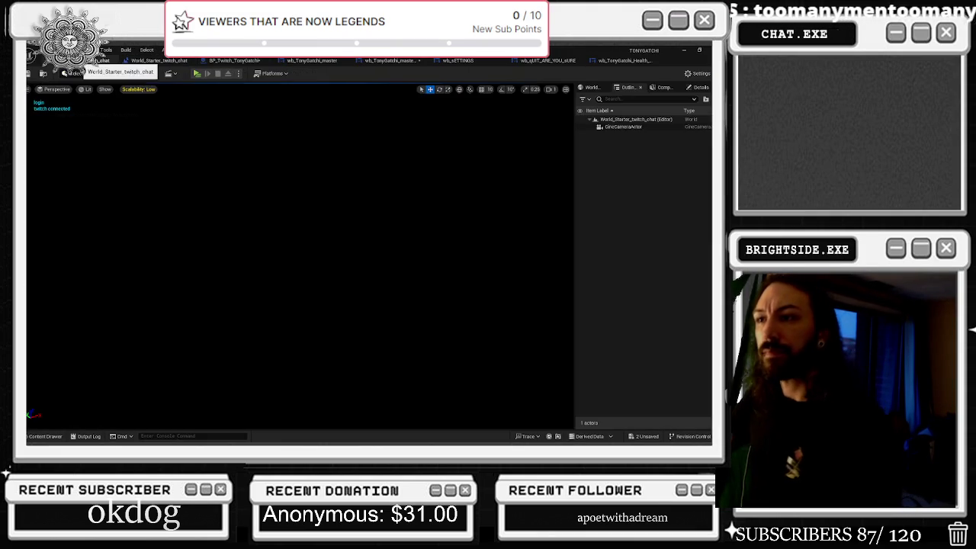
left_click(223, 66)
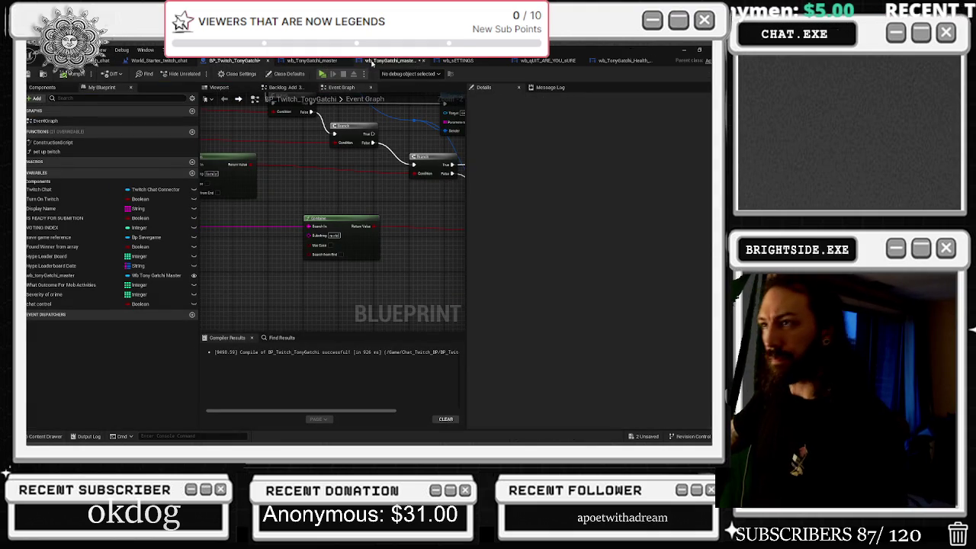
left_click(371, 64)
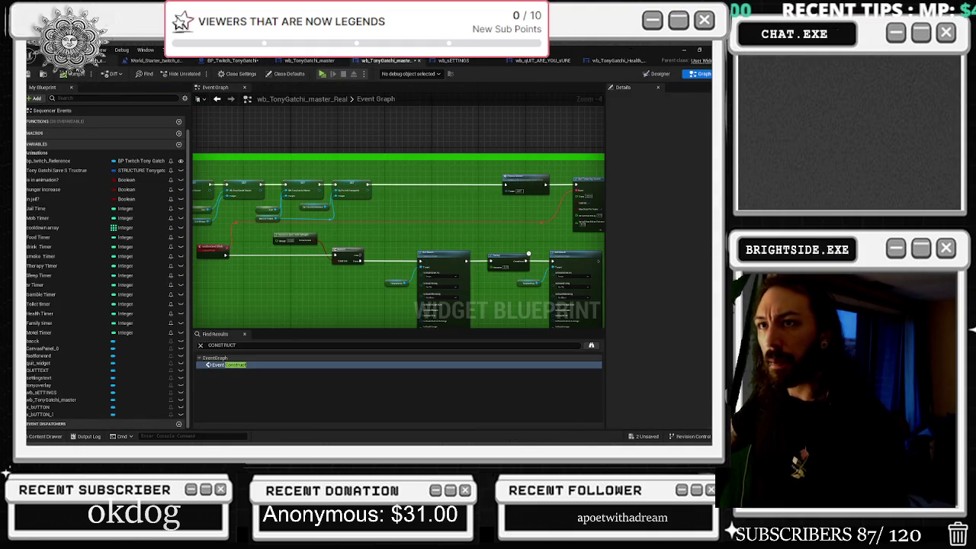
left_click(156, 60)
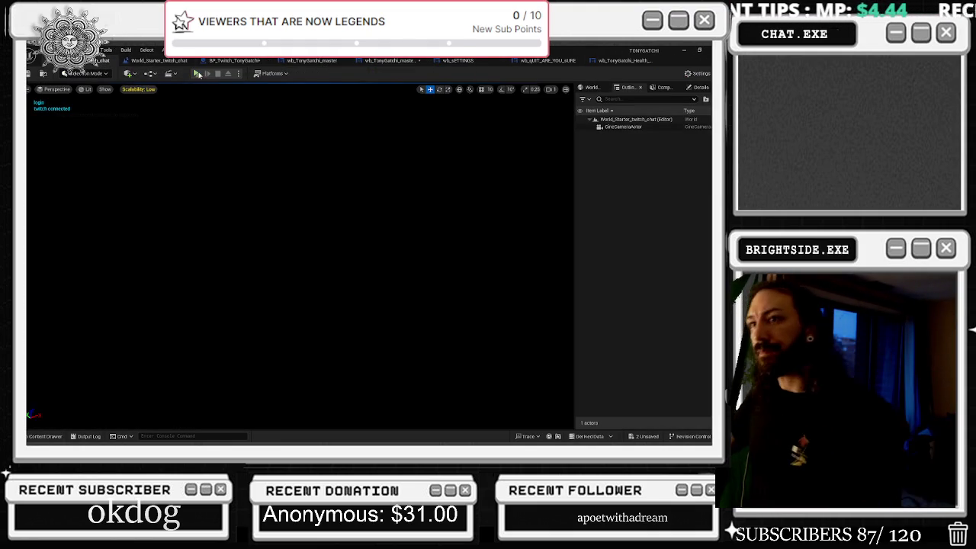
left_click(198, 74)
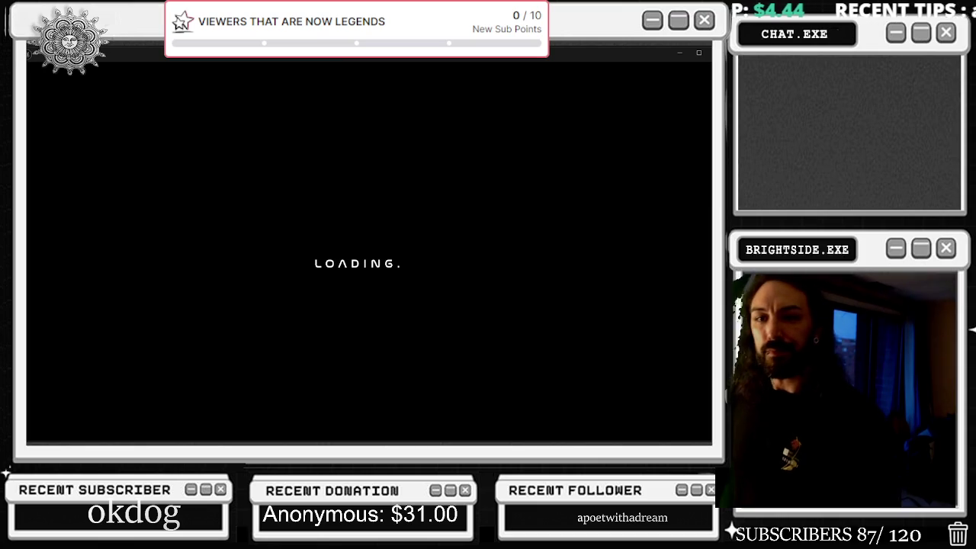